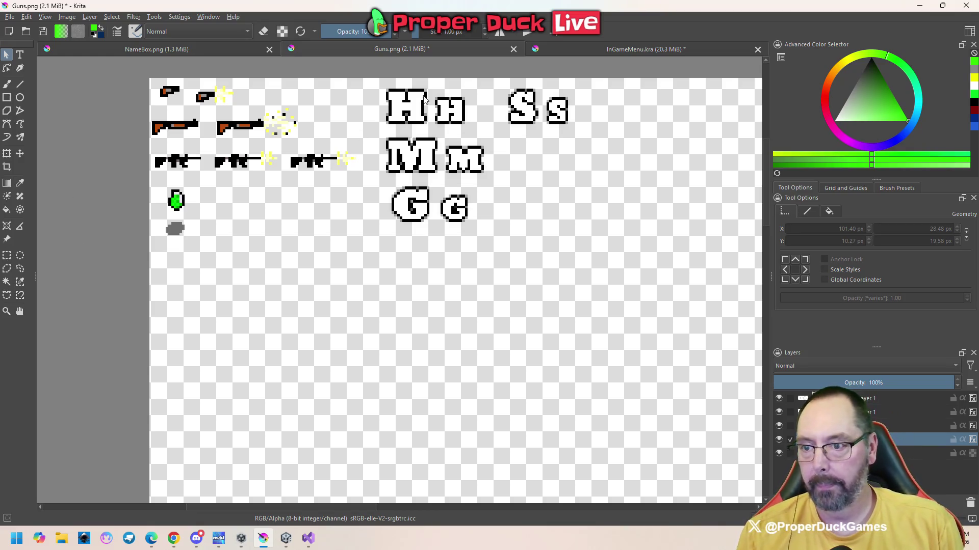
- Nudge the pair of H letters a few pixels right on the Guns sheet
scroll(424, 99, "down", 5)
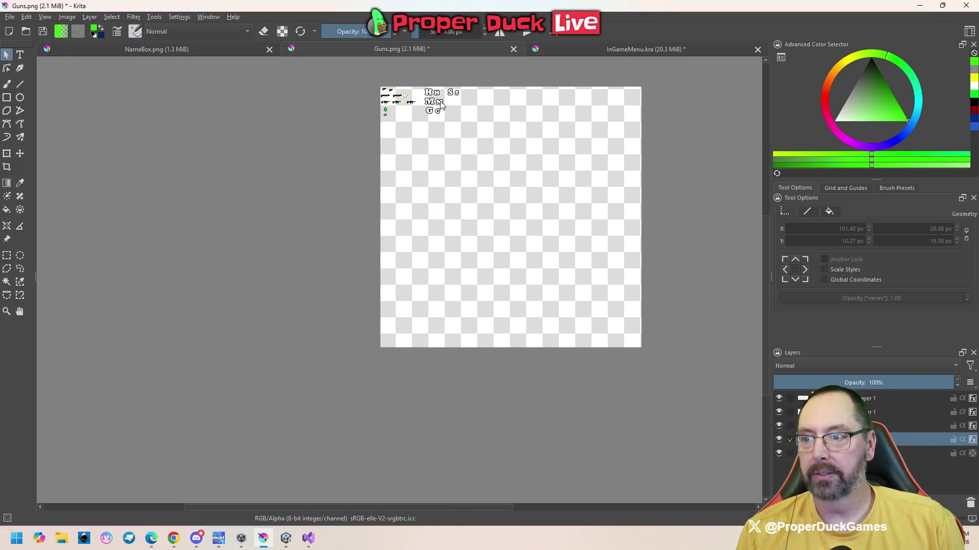
scroll(441, 97, "up", 8)
scroll(440, 84, "down", 2)
scroll(459, 88, "up", 3)
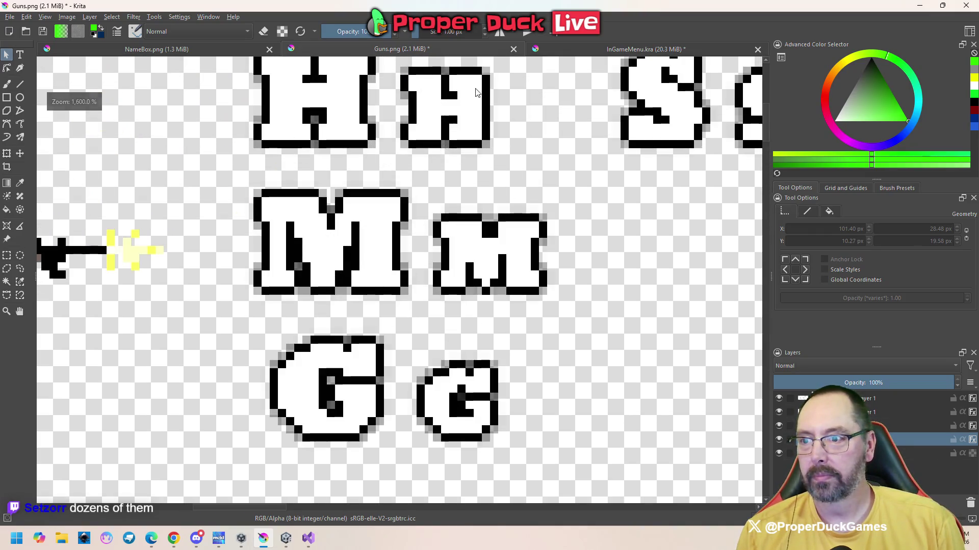
scroll(476, 93, "down", 3)
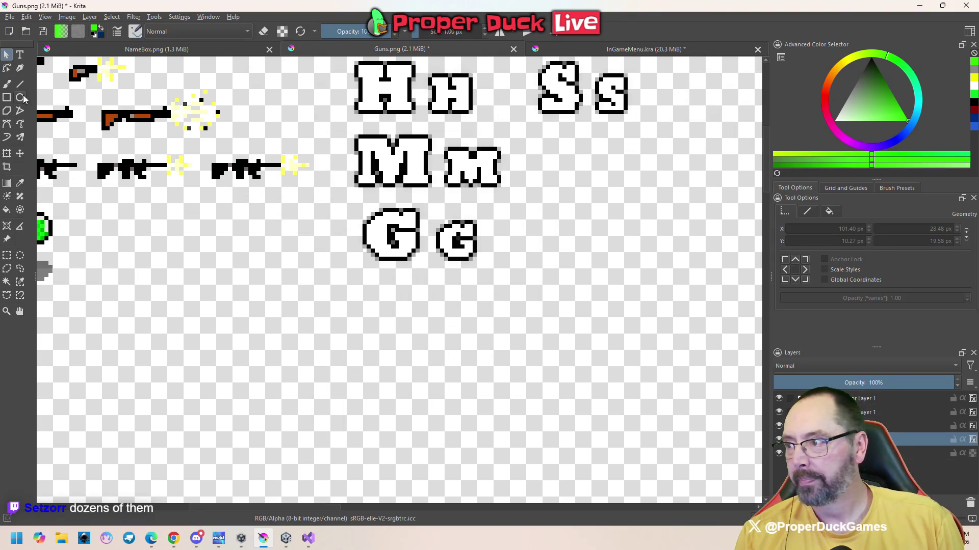
left_click(19, 153)
left_click_drag(405, 103, 405, 102)
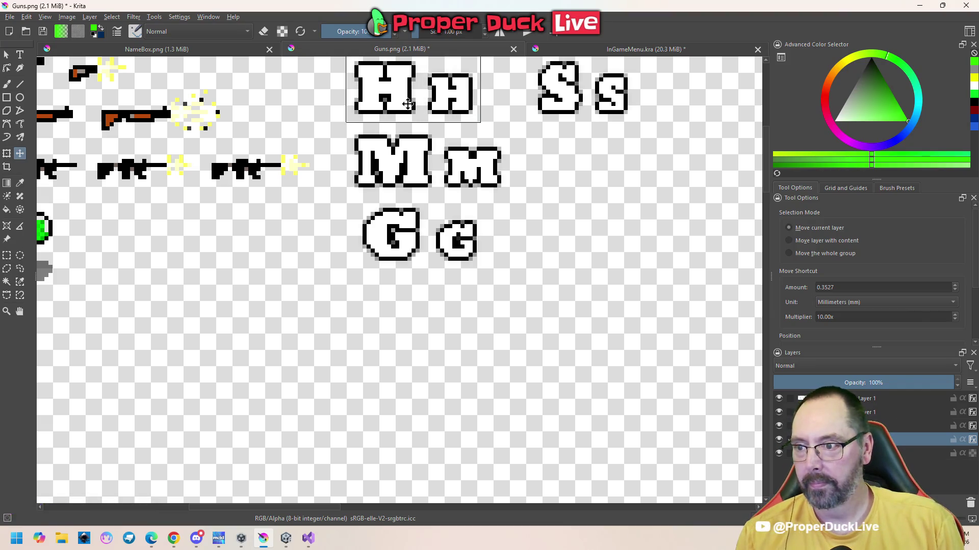
left_click(7, 255)
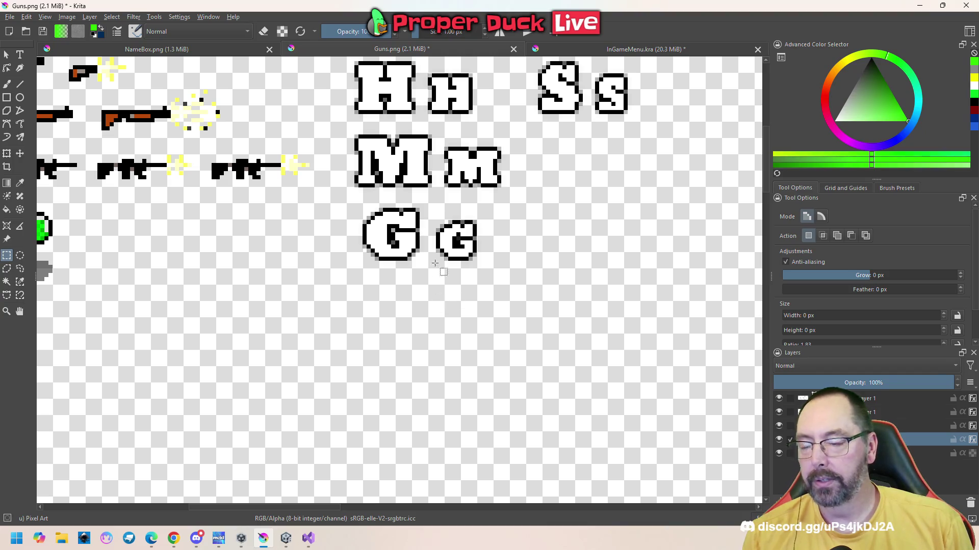
- Save Guns.png, confirming the PNG export settings
scroll(468, 147, "down", 6)
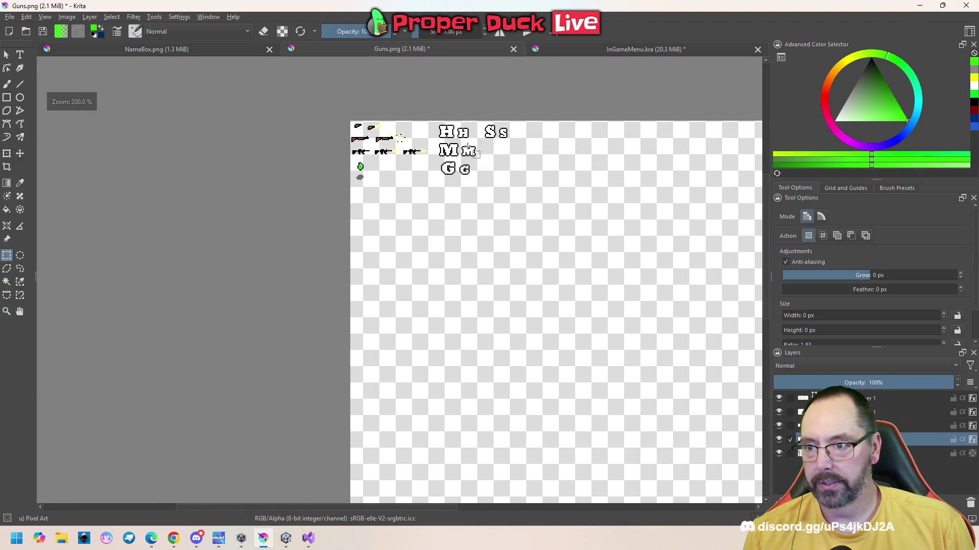
scroll(468, 147, "up", 2)
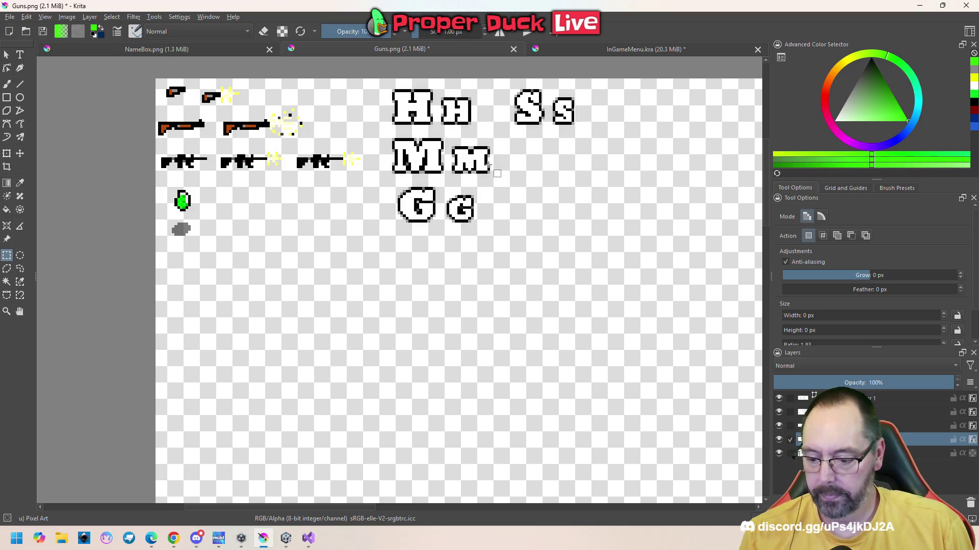
key("ctrl+s")
left_click(556, 383)
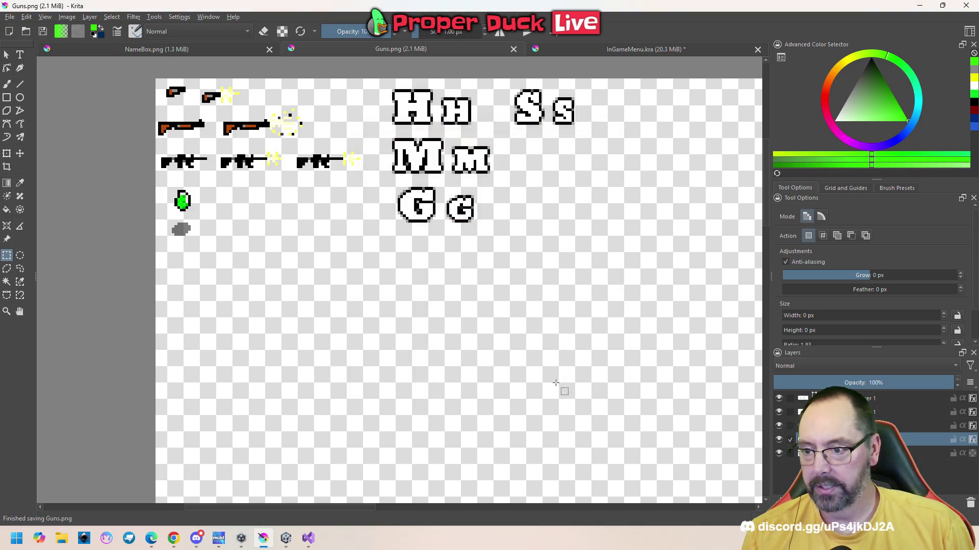
left_click(285, 541)
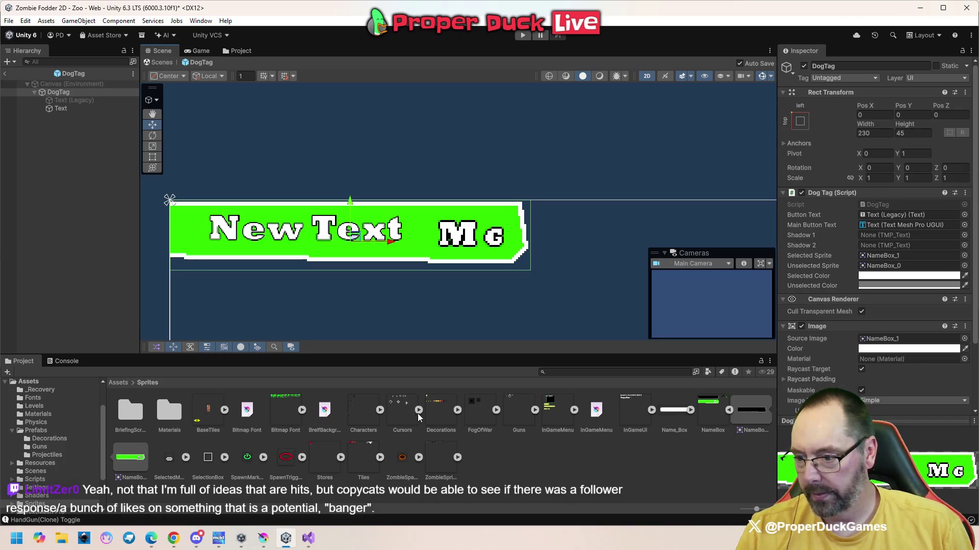
- Expand the Guns sheet in the Project panel and open its import settings for slicing
left_click(535, 410)
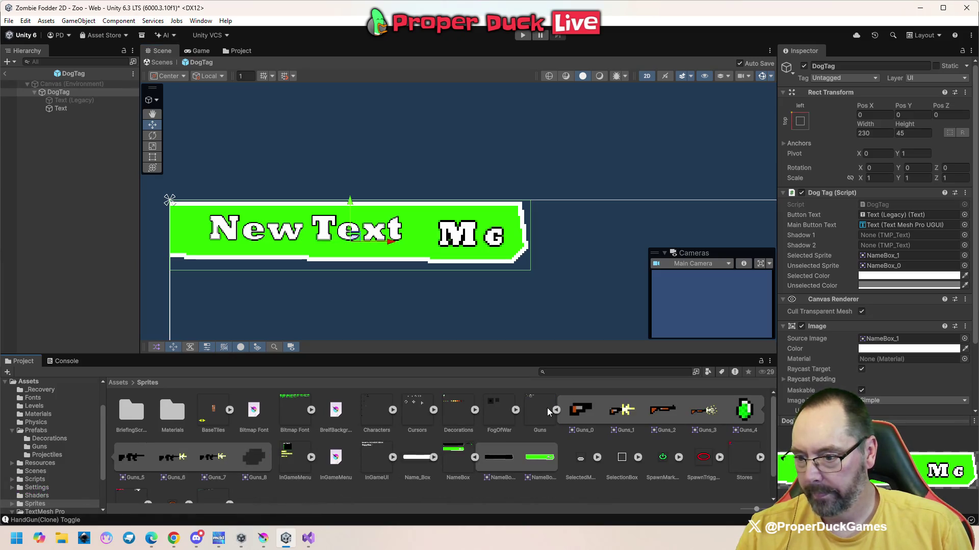
left_click(543, 410)
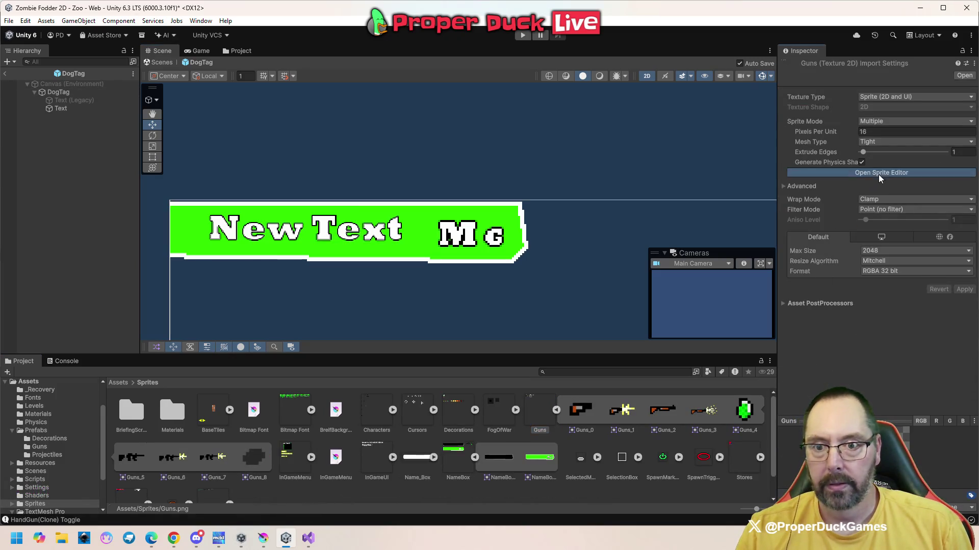
left_click(879, 174)
- Outline the big and small H and S letters as new sprites
scroll(353, 120, "up", 5)
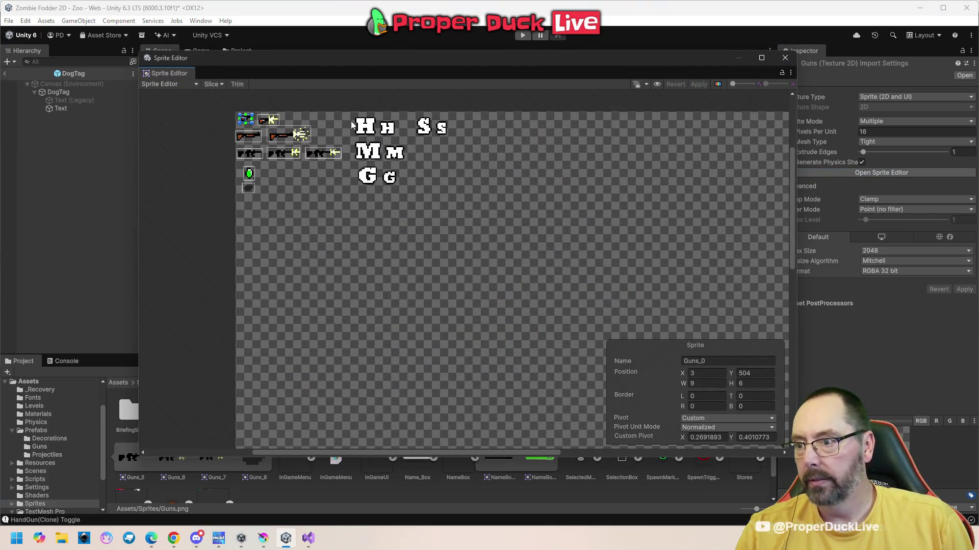
scroll(354, 120, "up", 4)
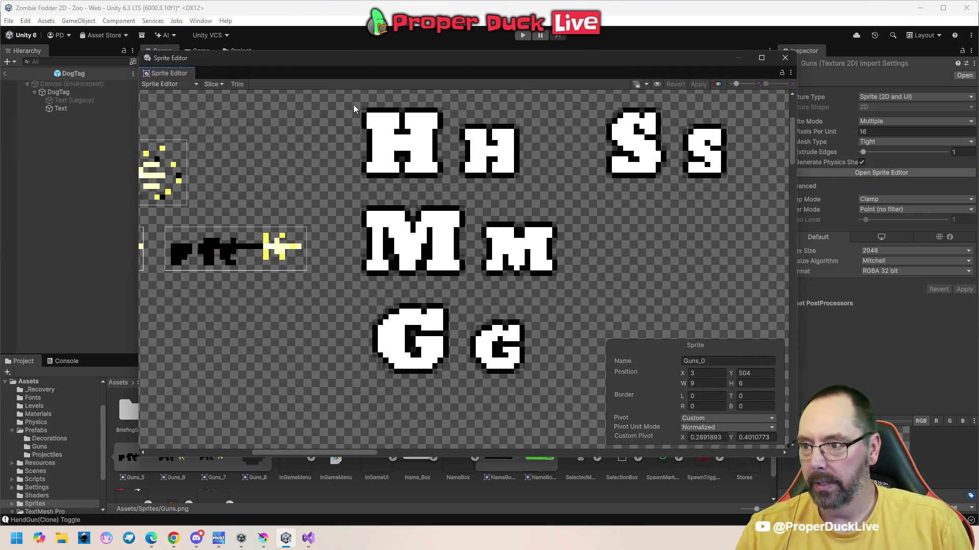
left_click_drag(355, 103, 445, 182)
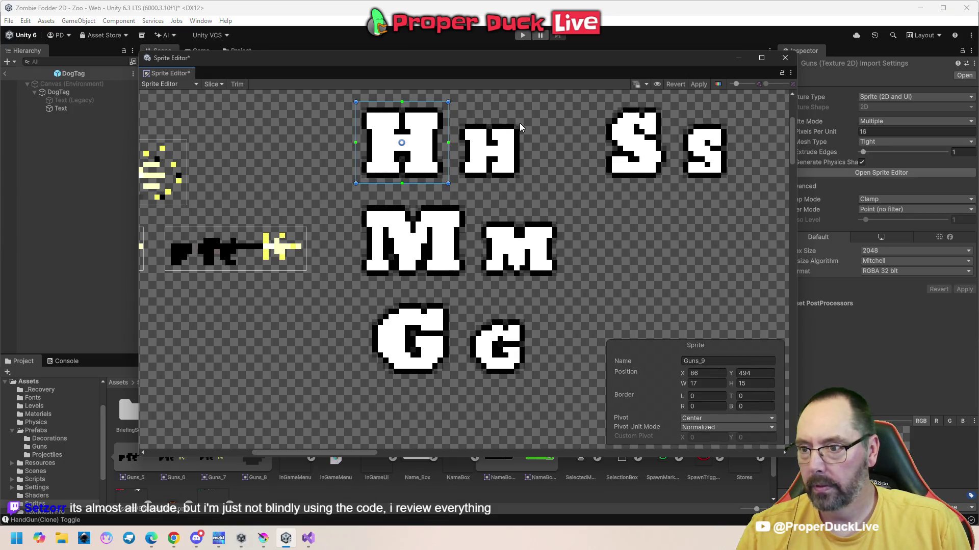
scroll(519, 123, "up", 2)
left_click_drag(527, 117, 436, 200)
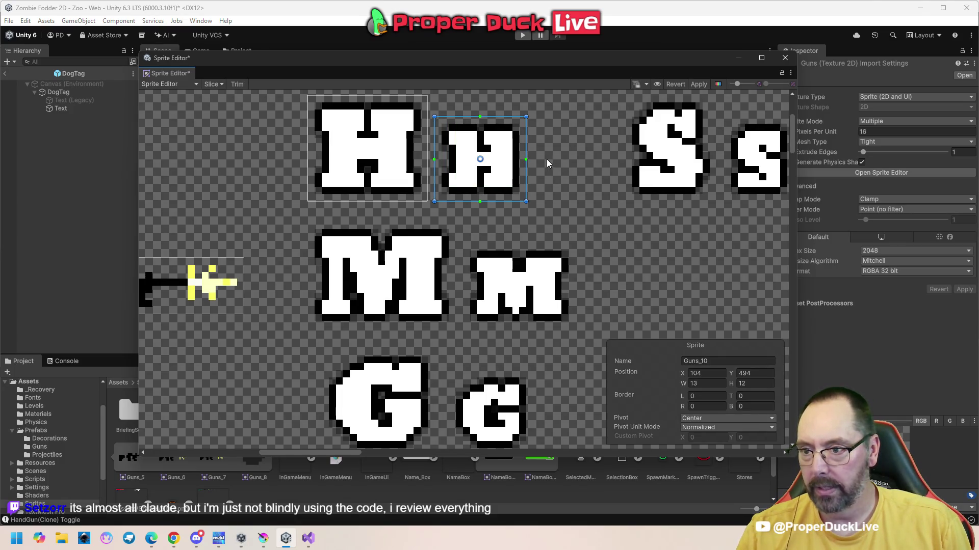
left_click_drag(600, 155, 401, 161)
left_click_drag(426, 105, 515, 210)
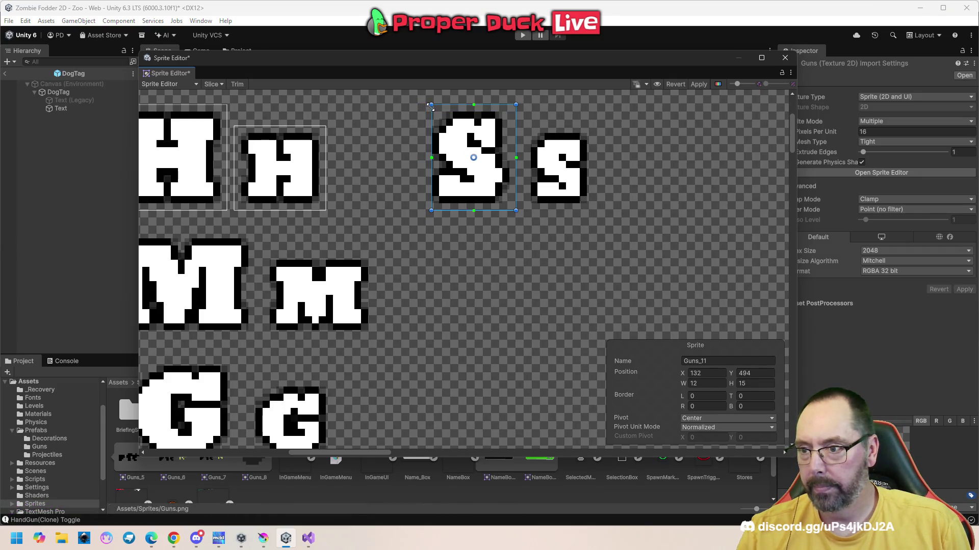
left_click_drag(594, 126, 522, 210)
- Outline the big and small M and G letters as new sprites
left_click_drag(448, 292, 616, 213)
mouse_move(274, 151)
left_mouse_down()
mouse_move(369, 231)
mouse_move(421, 257)
left_mouse_up()
mouse_move(430, 173)
left_mouse_down()
mouse_move(539, 257)
mouse_move(562, 239)
left_mouse_up()
left_click_drag(448, 234, 338, 337)
mouse_move(546, 255)
left_mouse_down()
mouse_move(489, 300)
mouse_move(462, 339)
left_mouse_up()
- Apply the new letter sprites Guns_9 to Guns_16 and close the Sprite Editor
scroll(574, 261, "down", 3)
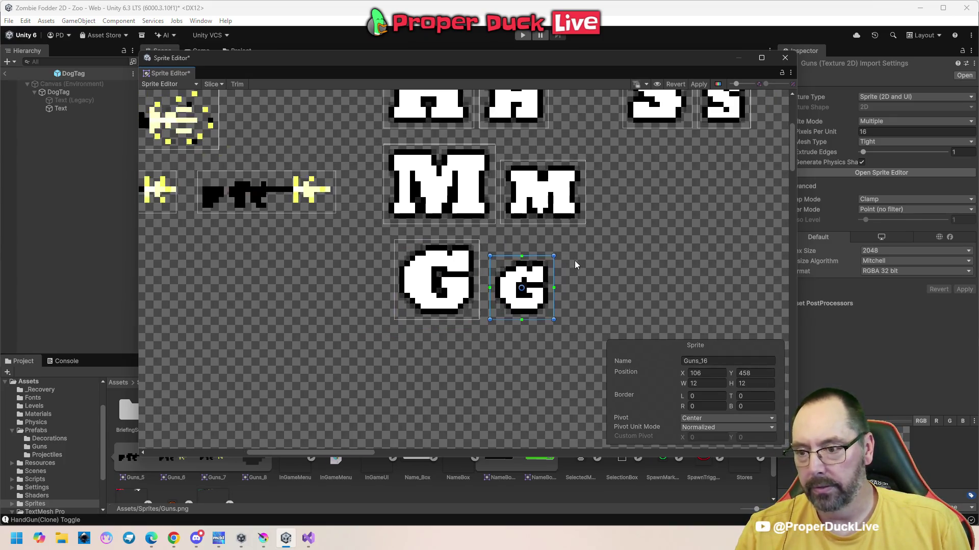
scroll(558, 244, "up", 3)
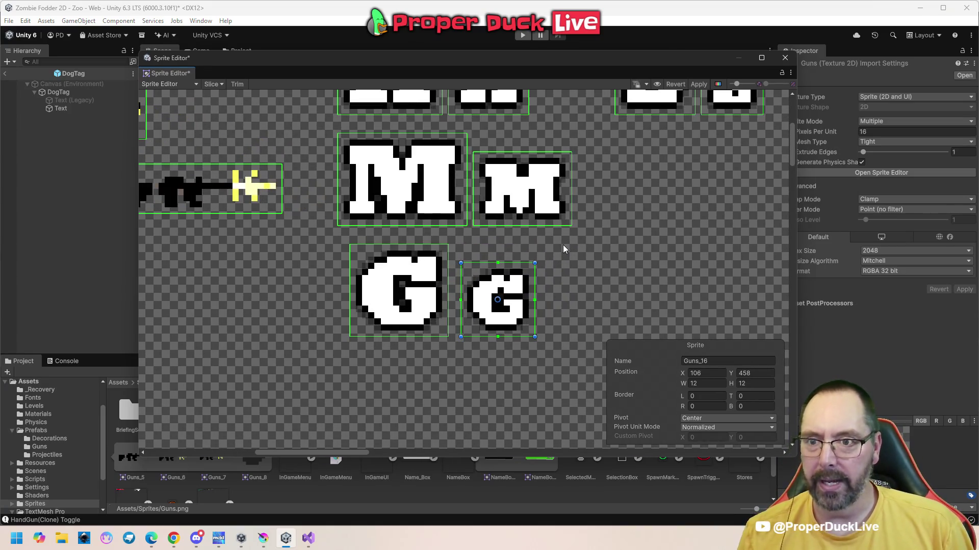
left_click(697, 85)
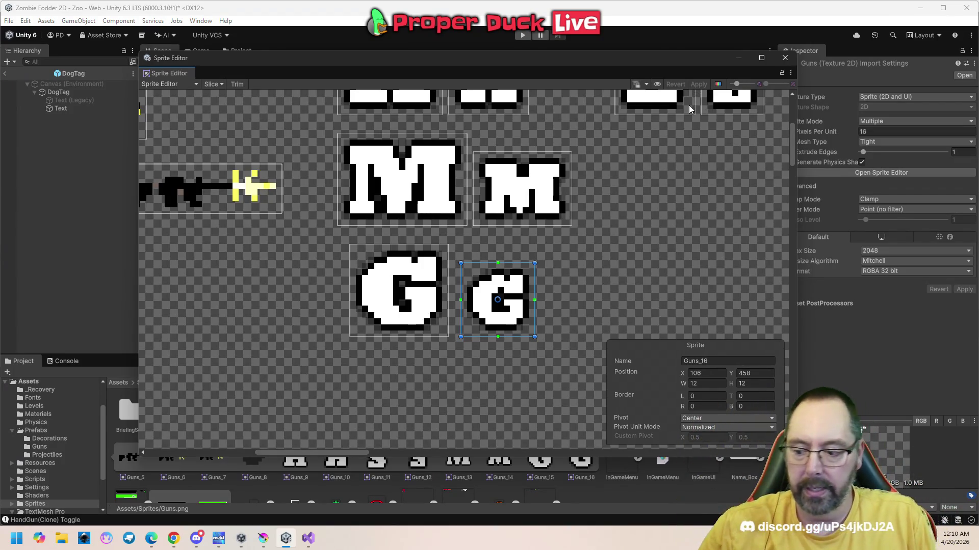
left_click(785, 58)
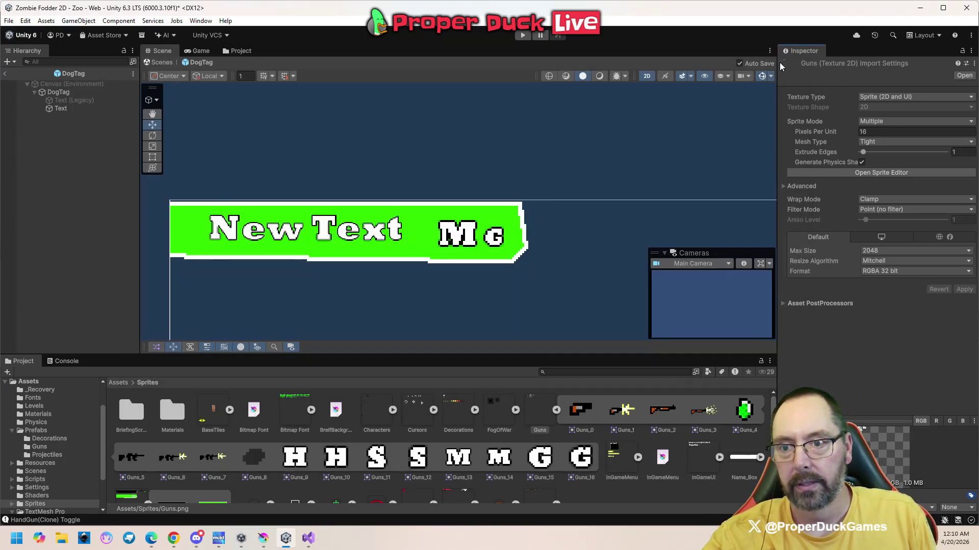
- Zoom the Scene view and review the Canvas (Environment) settings before returning to Krita
scroll(514, 276, "down", 3)
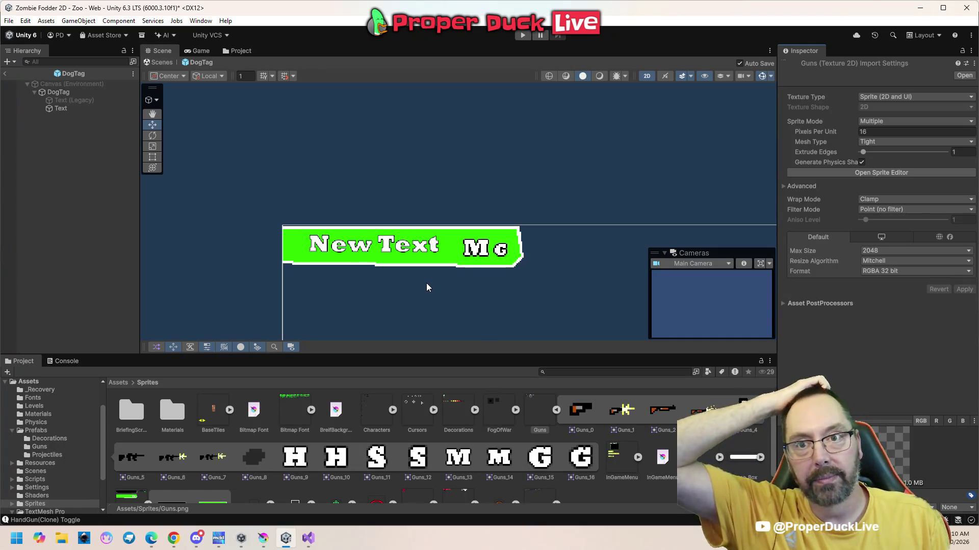
scroll(351, 245, "up", 5)
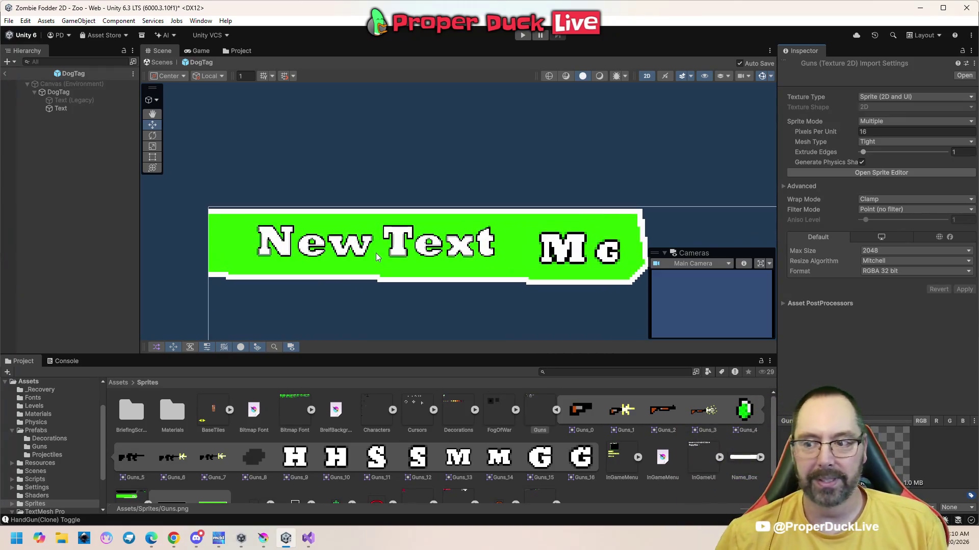
scroll(424, 261, "up", 2)
scroll(491, 267, "down", 1)
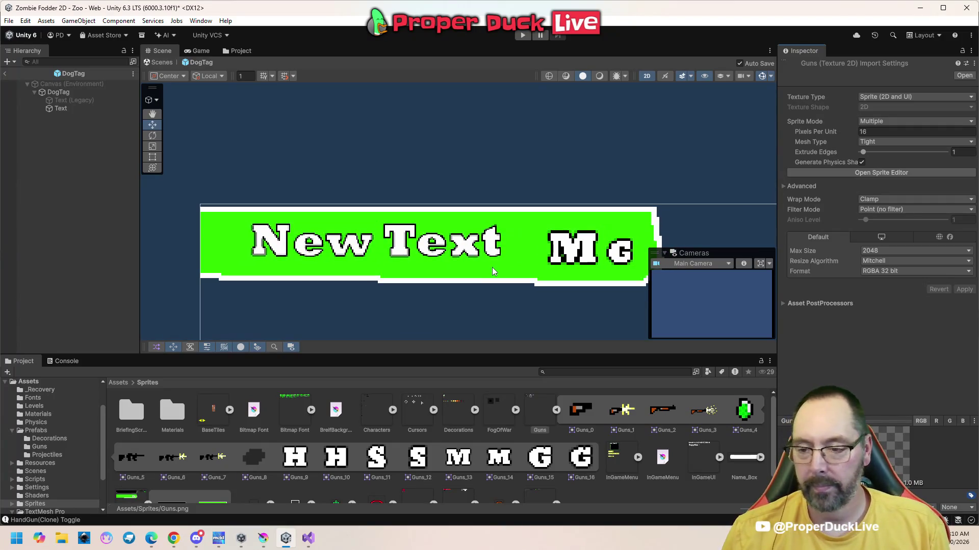
left_click(186, 212)
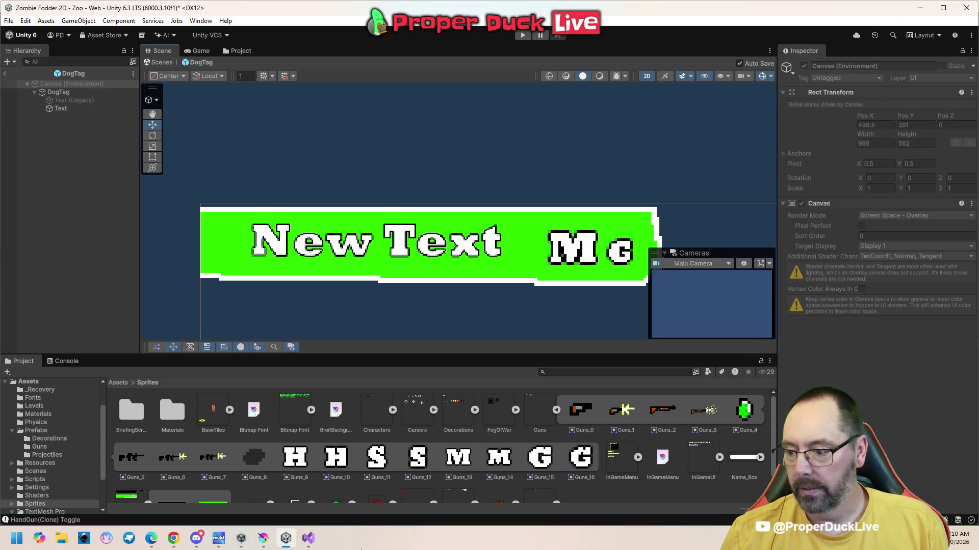
left_click(263, 538)
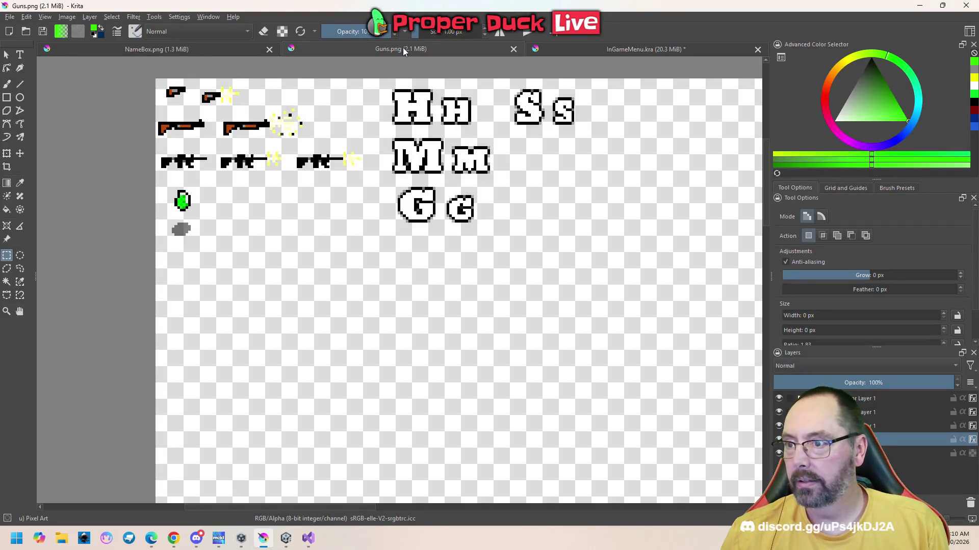
- Hide the Mg letters layer on NameBox.png, save it as PNG, and return to Unity
left_click(230, 47)
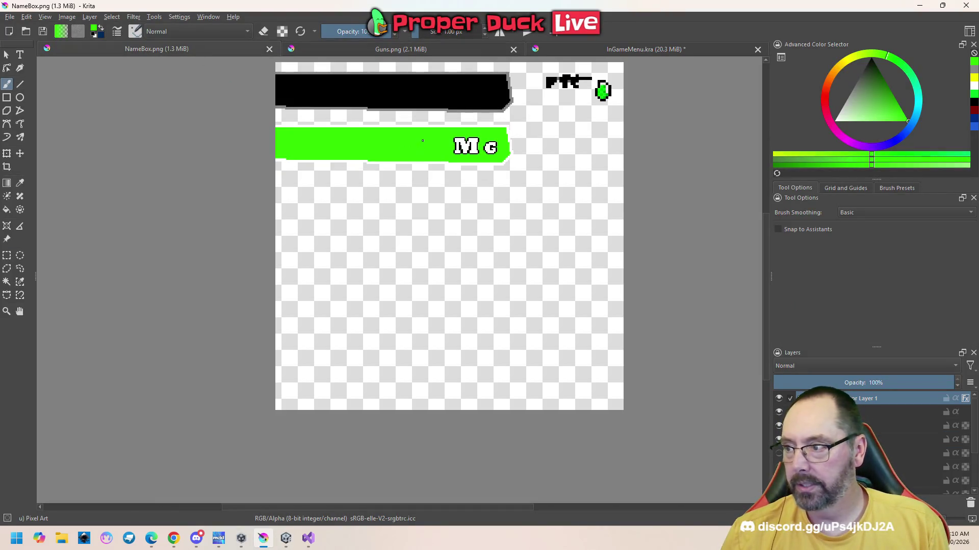
left_click(779, 399)
key("ctrl")
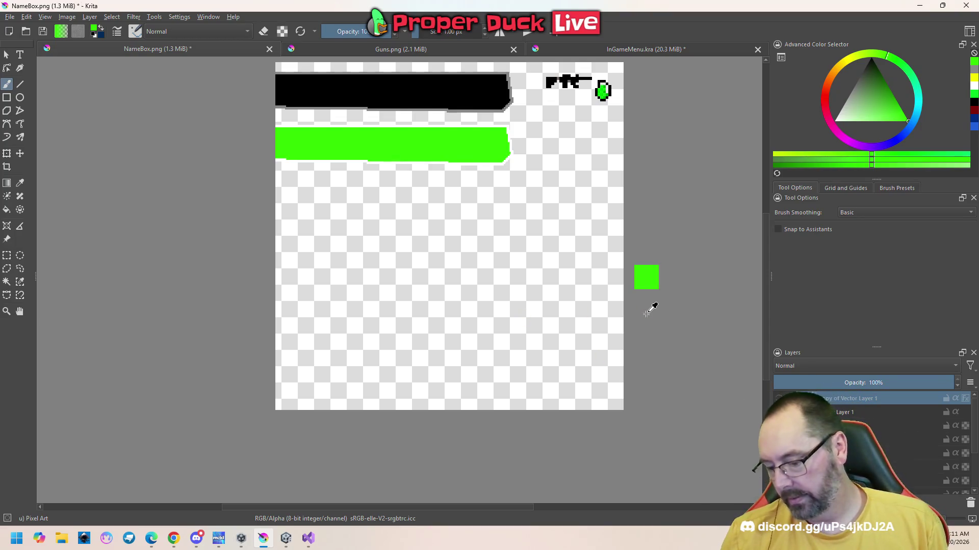
key("ctrl+s")
left_click(533, 382)
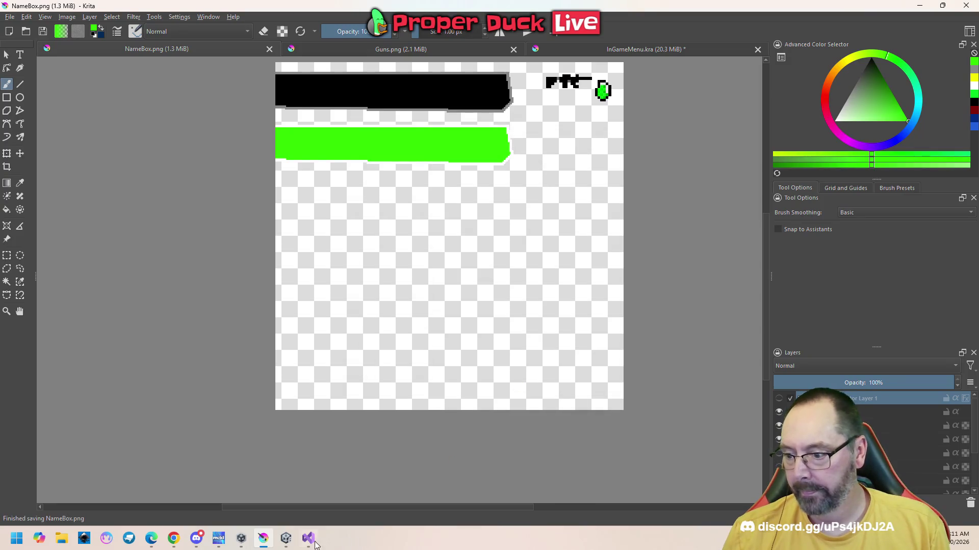
mouse_move(287, 539)
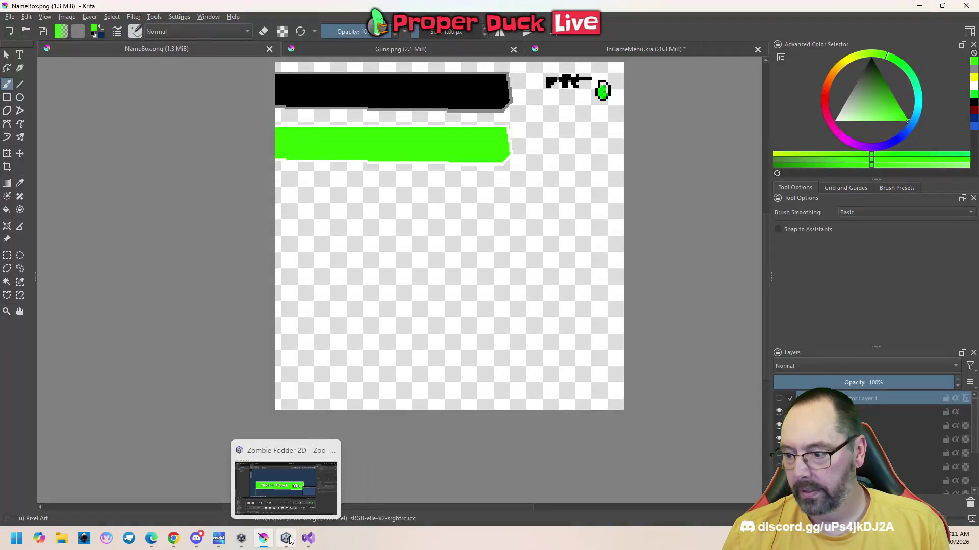
left_click(286, 488)
- Pan the DogTag scene and select the Guns_16 letter G sprite in the Sprites folder
left_click_drag(634, 197, 571, 175)
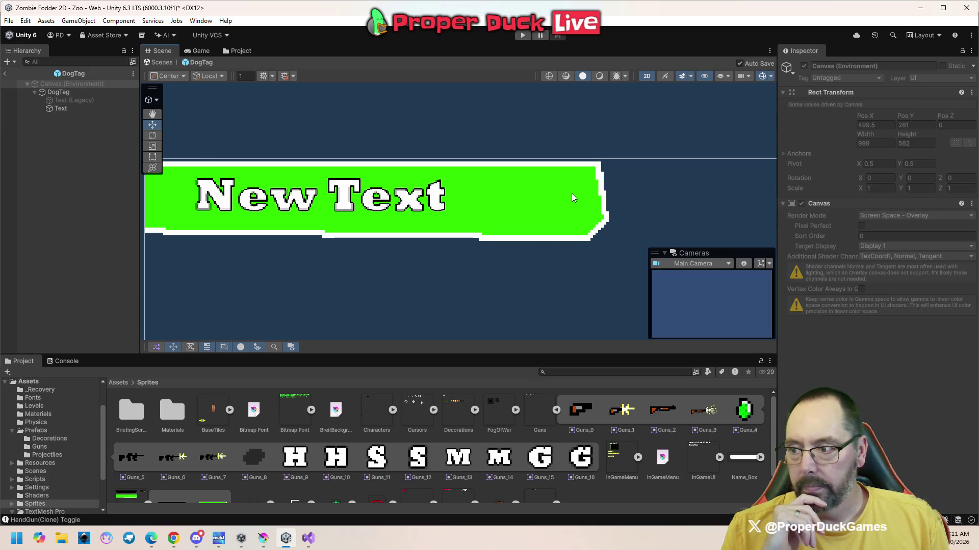
mouse_move(526, 234)
left_mouse_down()
mouse_move(586, 234)
mouse_move(527, 234)
left_mouse_up()
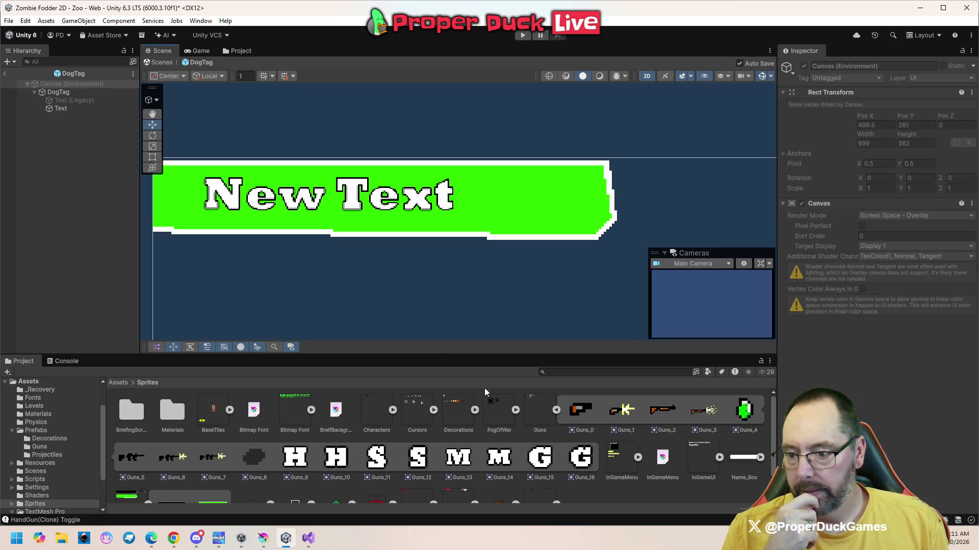
scroll(510, 418, "down", 1)
scroll(545, 459, "up", 1)
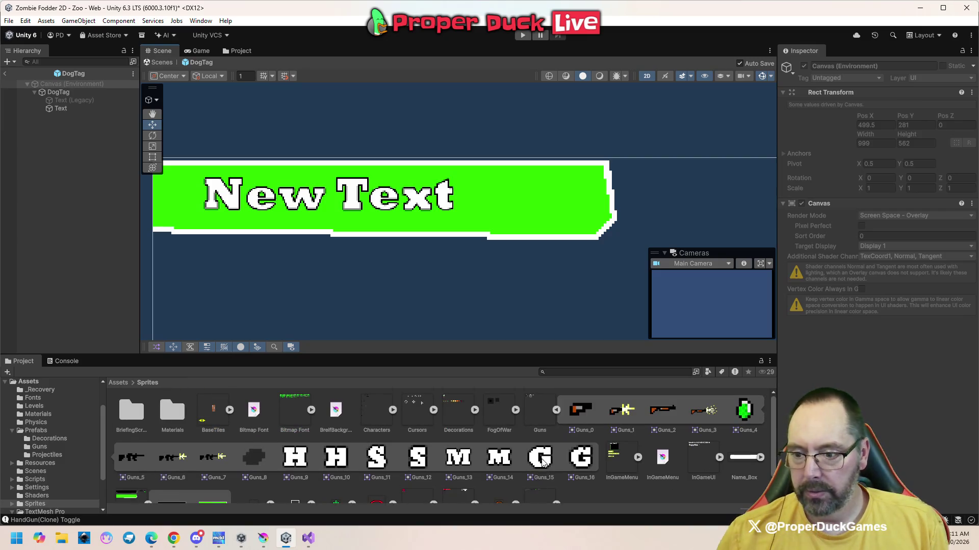
left_click(543, 462)
key("Right")
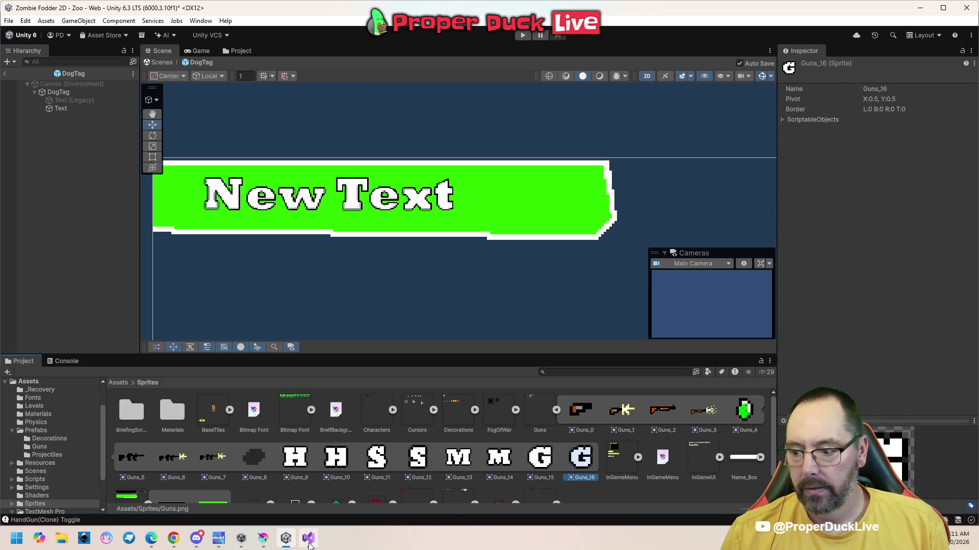
mouse_move(309, 545)
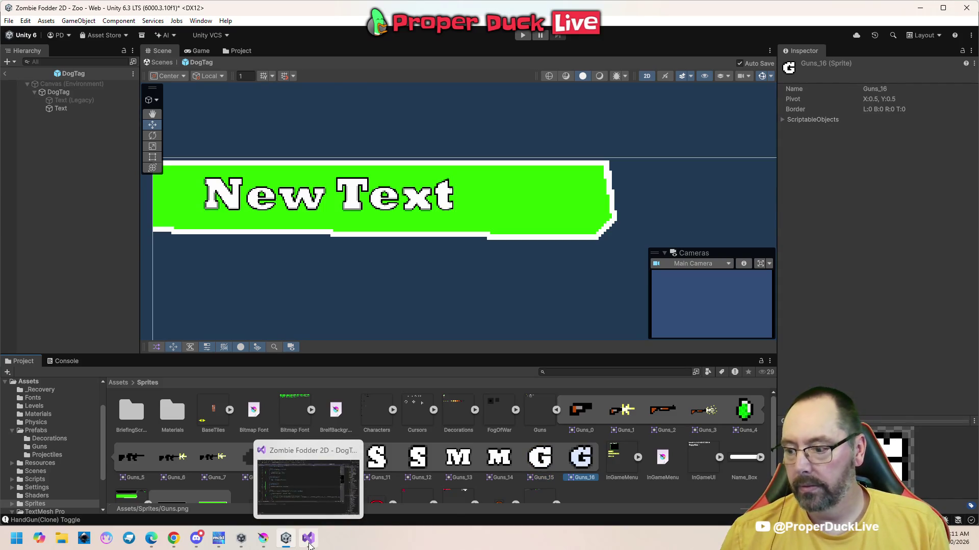
left_click(263, 540)
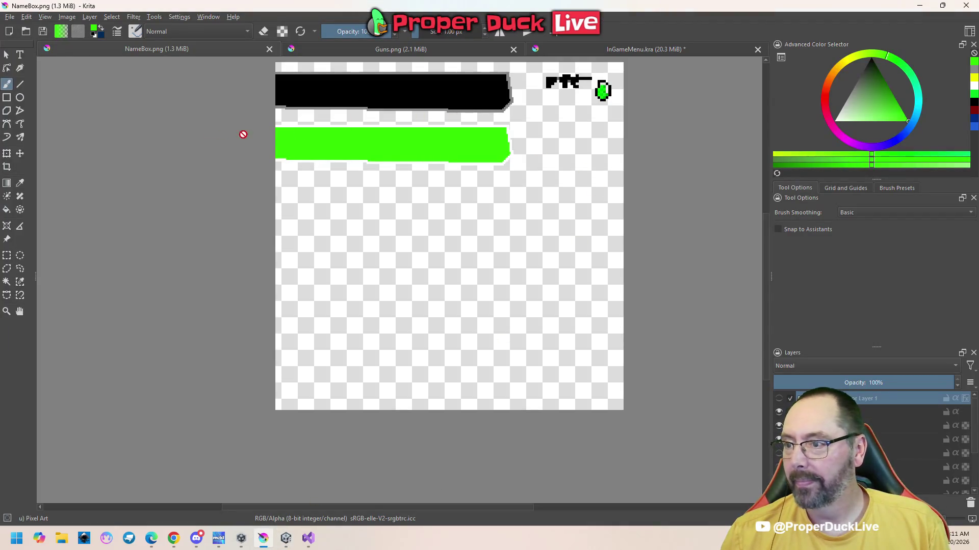
- Show the Guns.png sheet and make its top Vector Layer 1 active for text editing
left_click(504, 53)
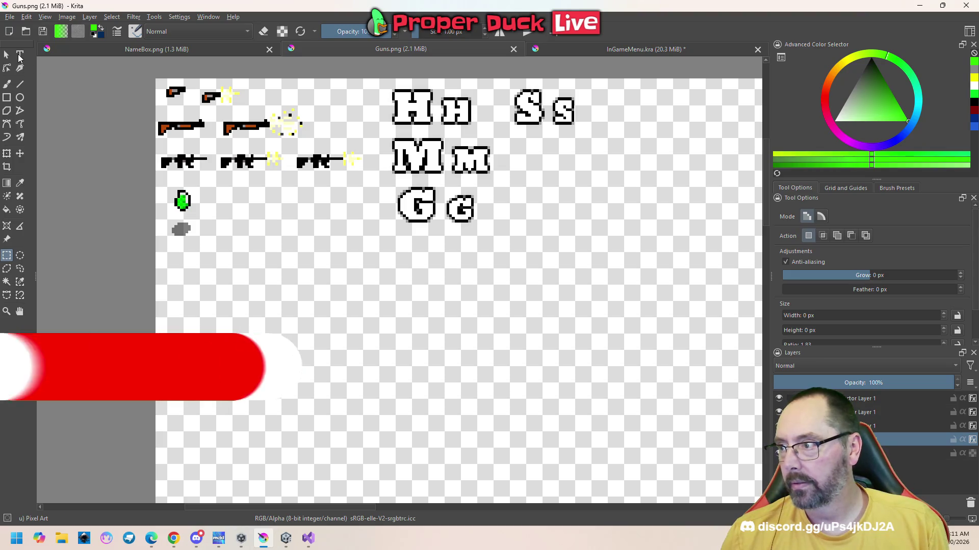
left_click_drag(357, 304, 311, 264)
left_click(291, 261)
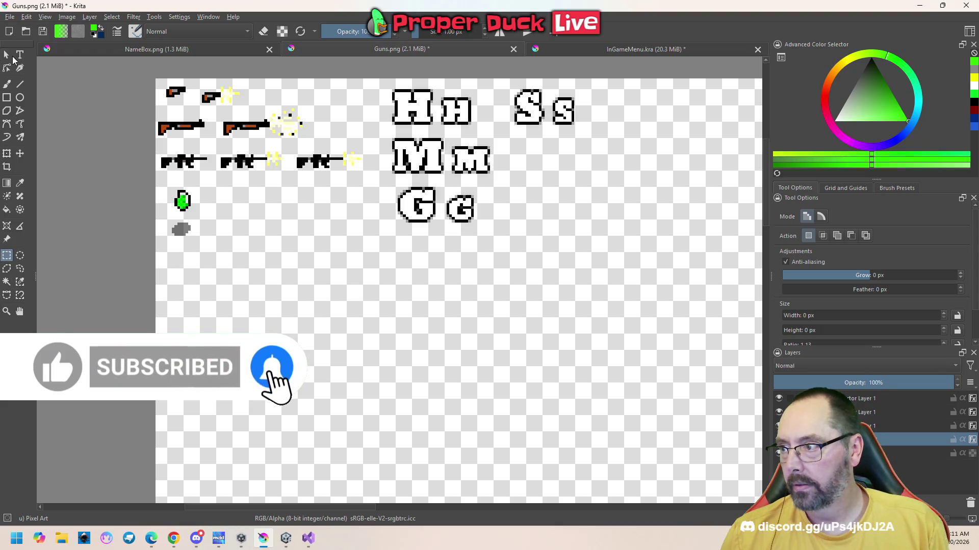
left_click(6, 55)
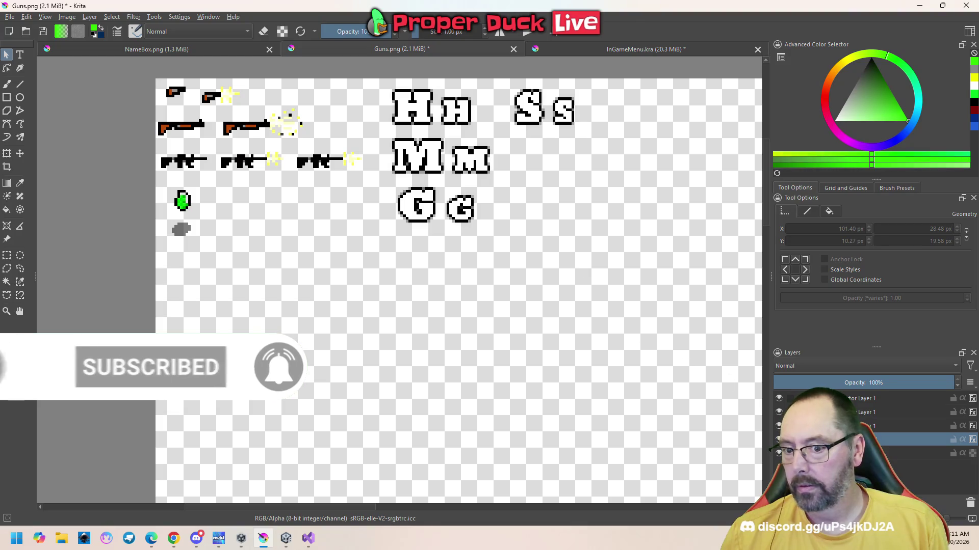
left_click(826, 398)
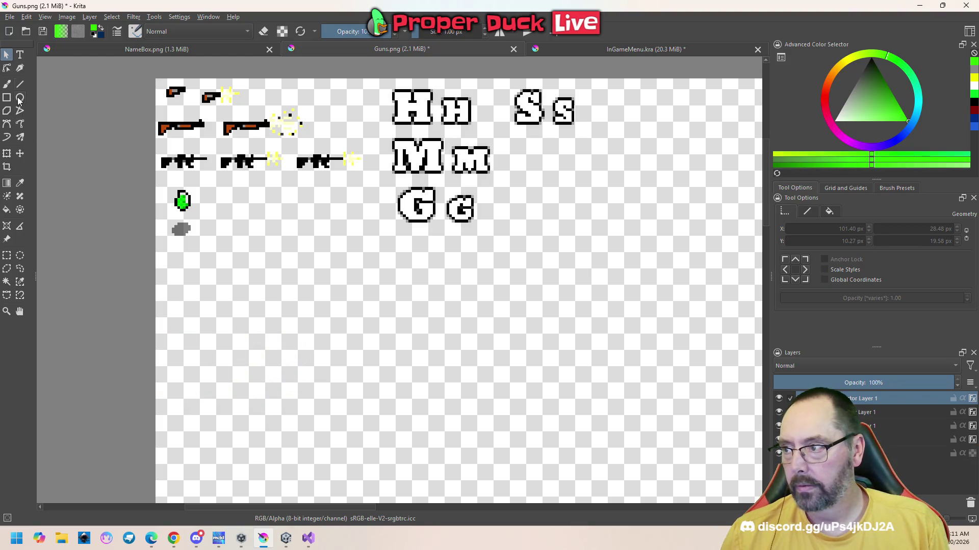
left_click(23, 60)
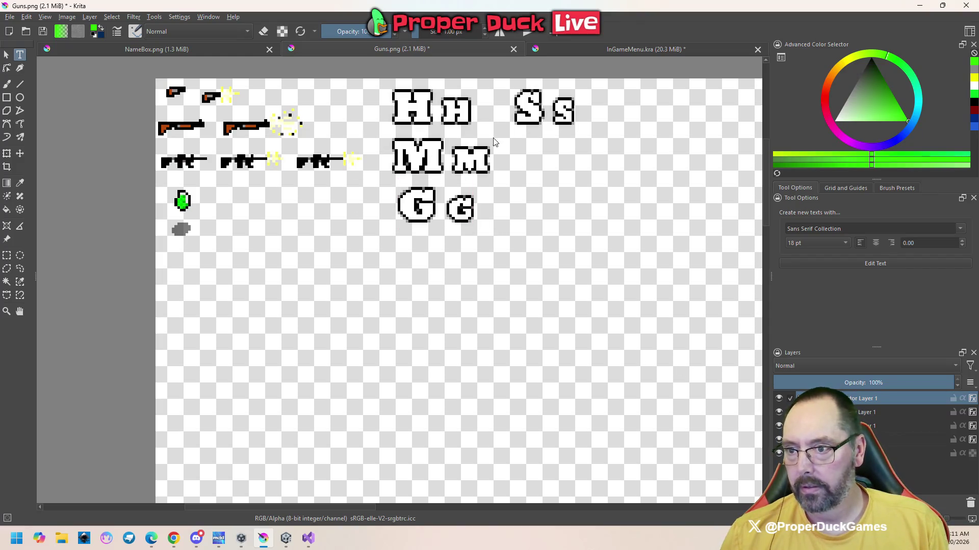
- Edit the 'G g' text shape down to just the capital G
left_click(456, 206)
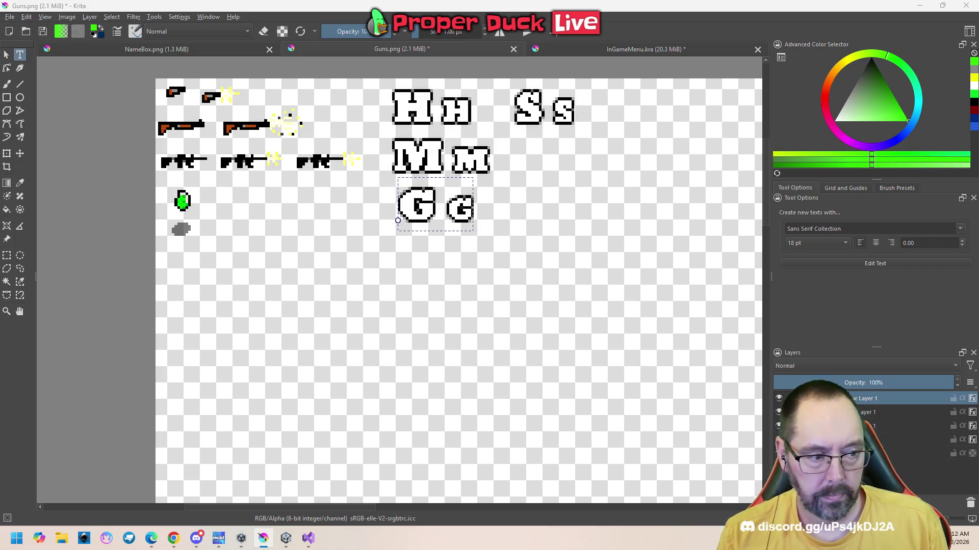
type(".")
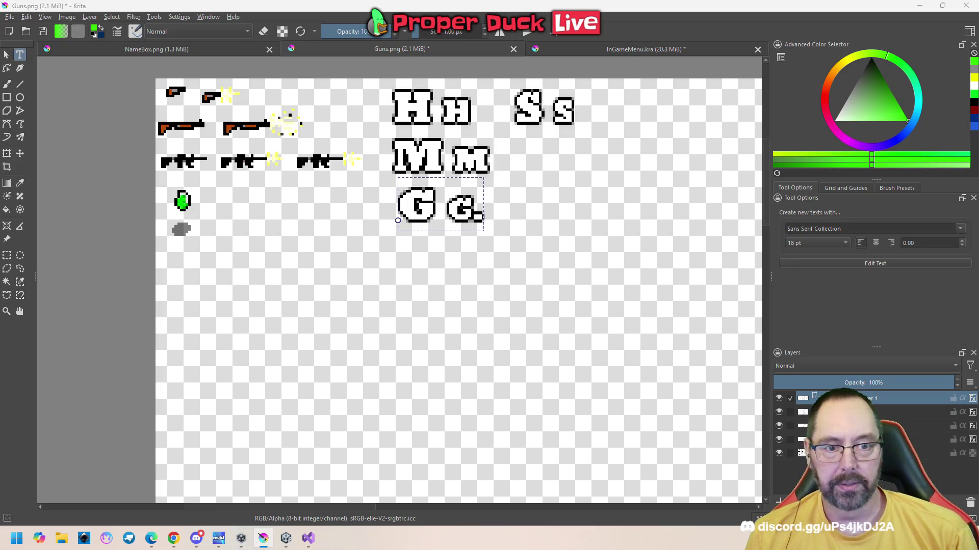
key("BackSpace")
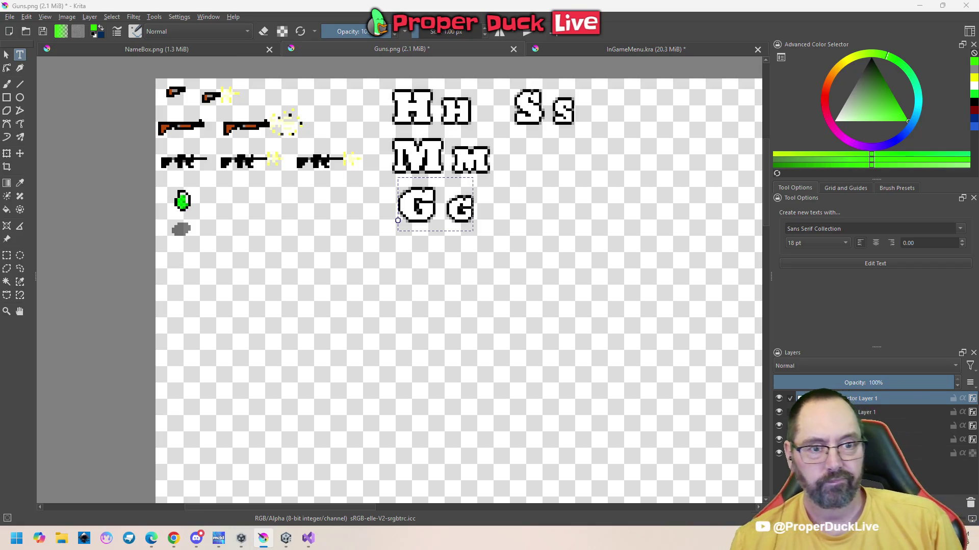
double_click(435, 229)
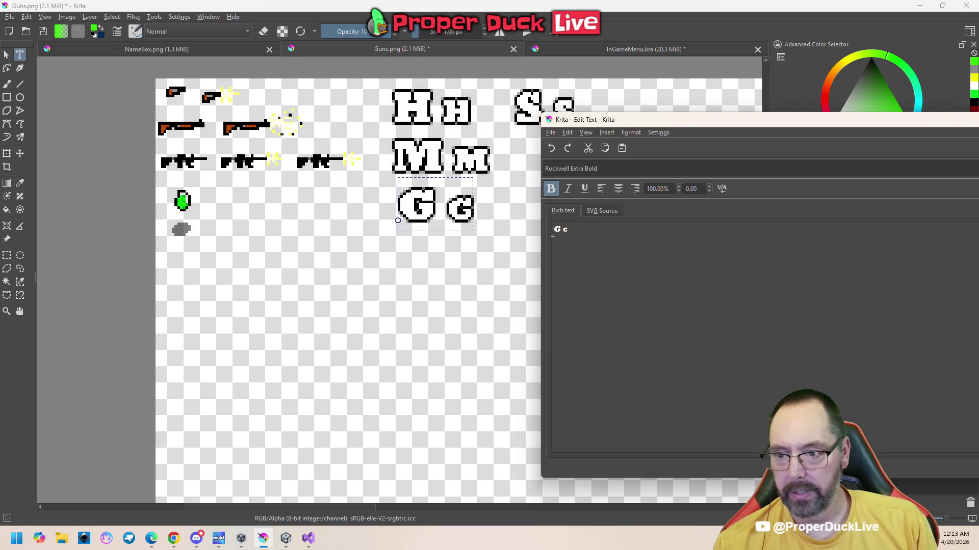
key("ctrl+w")
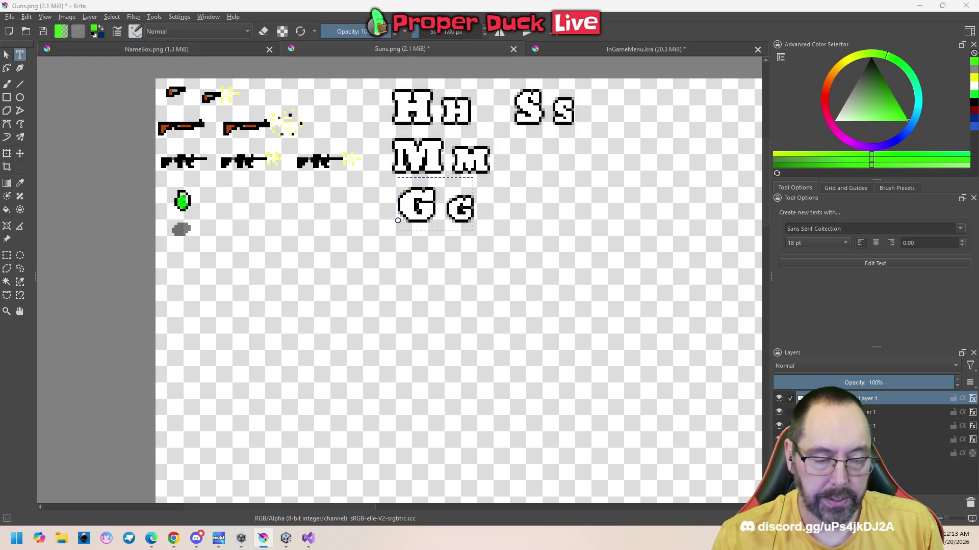
key("BackSpace")
key("BackSpace")
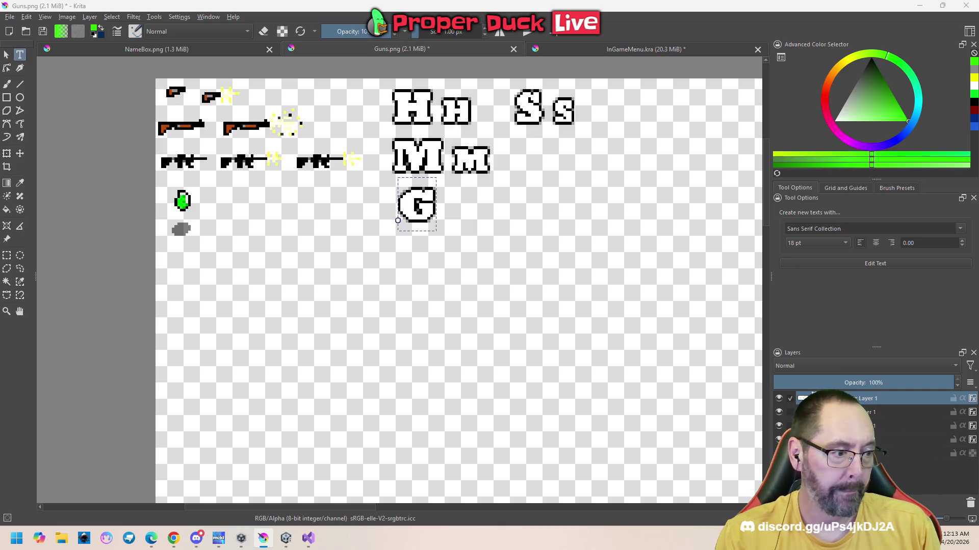
key("Escape")
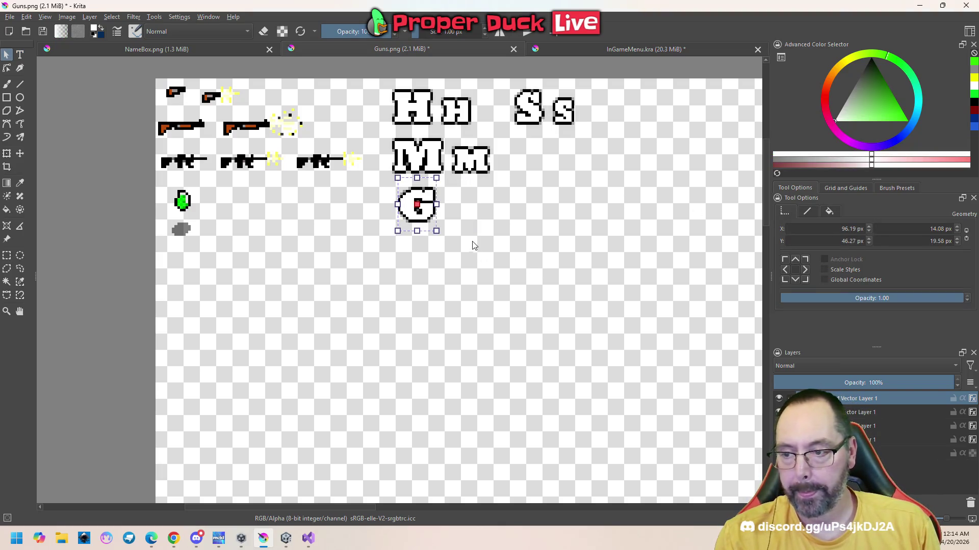
- Duplicate the G text layer with Copy Layer and paste
right_click(421, 215)
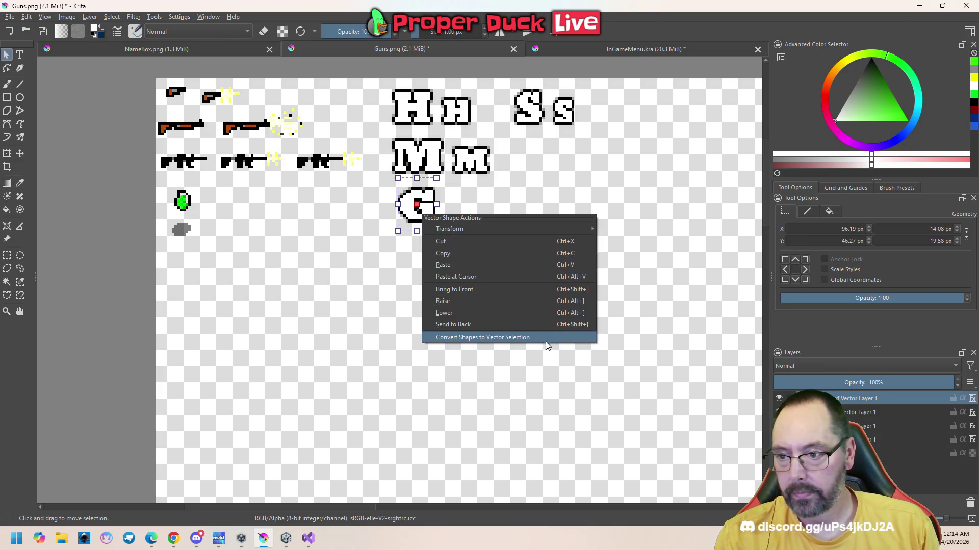
right_click(844, 401)
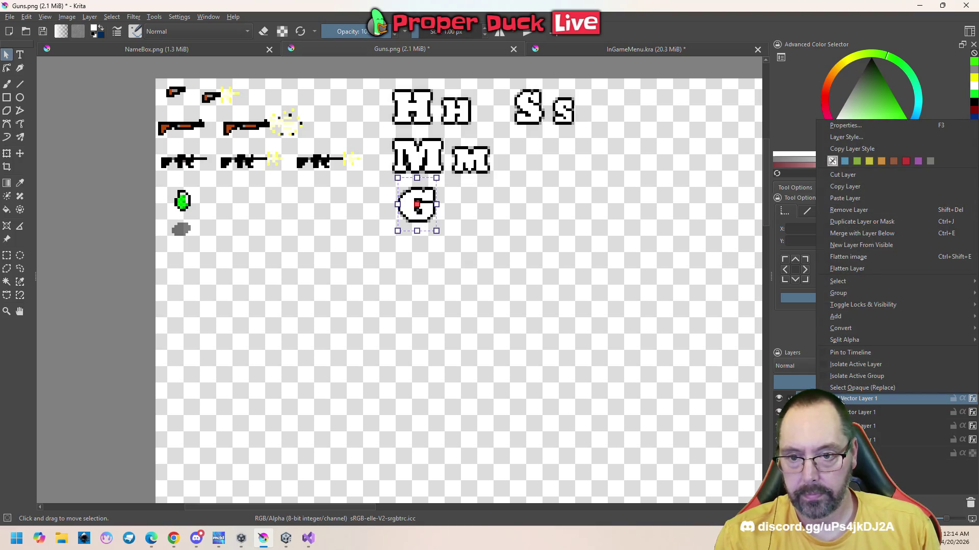
left_click(875, 189)
left_click(526, 231)
key("ctrl+v")
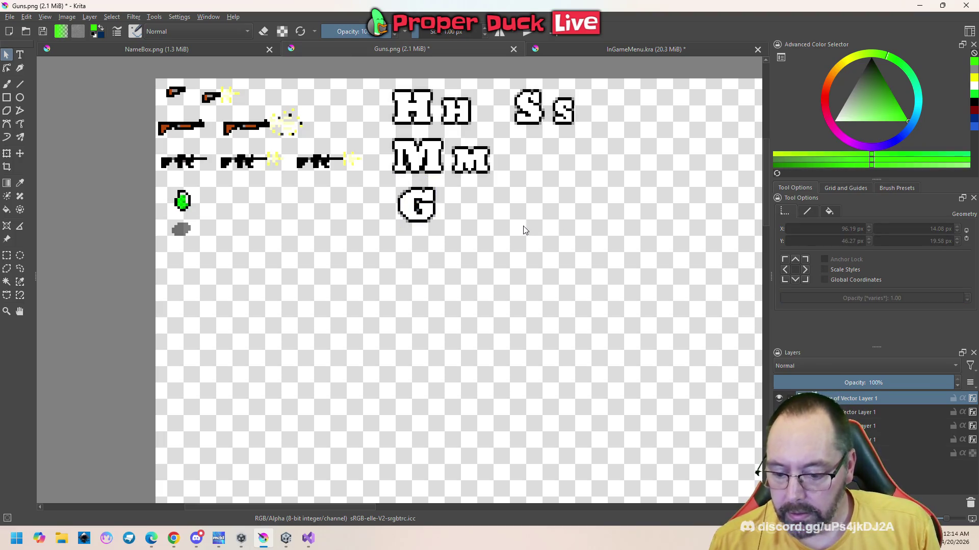
- Move the pasted G copy right of the large G and shrink it
left_click(20, 153)
left_click_drag(422, 204, 490, 209)
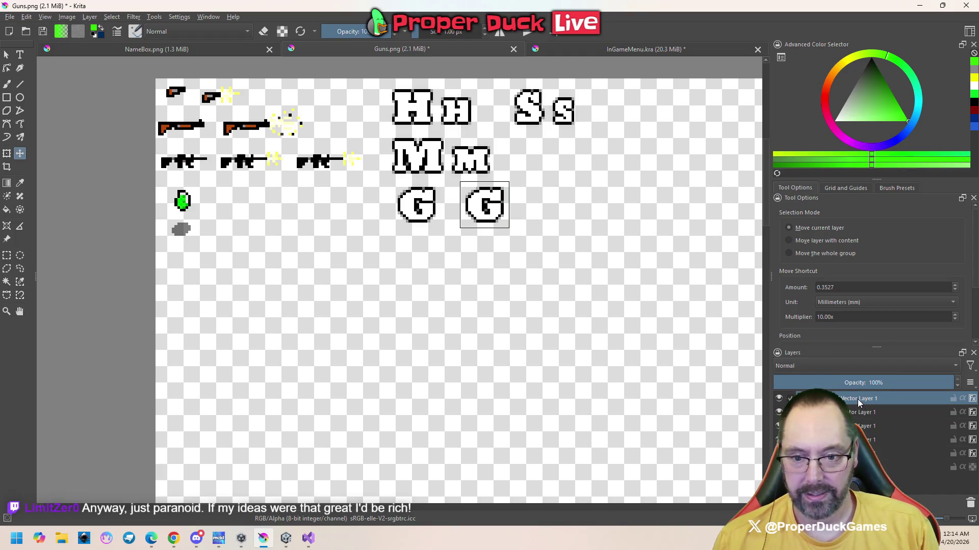
left_click(22, 57)
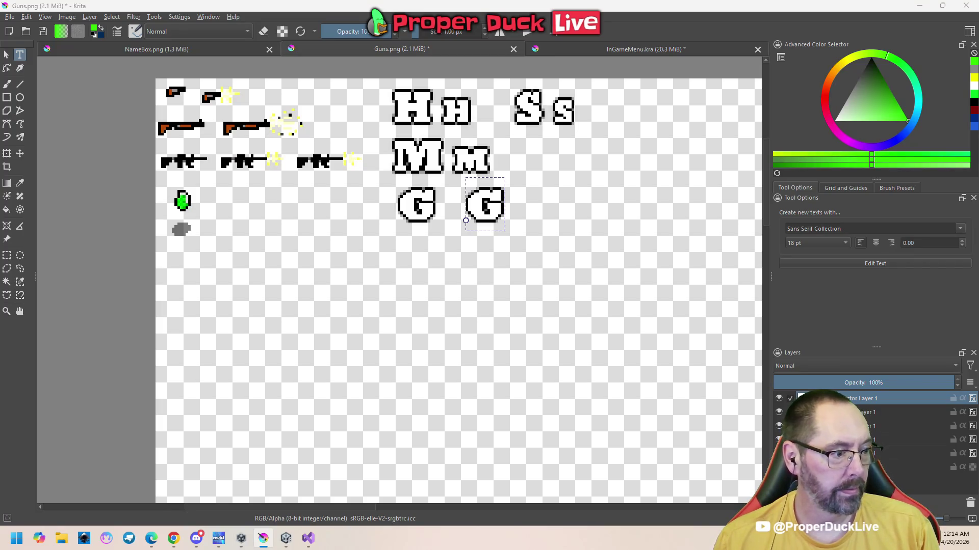
key("ctrl+z")
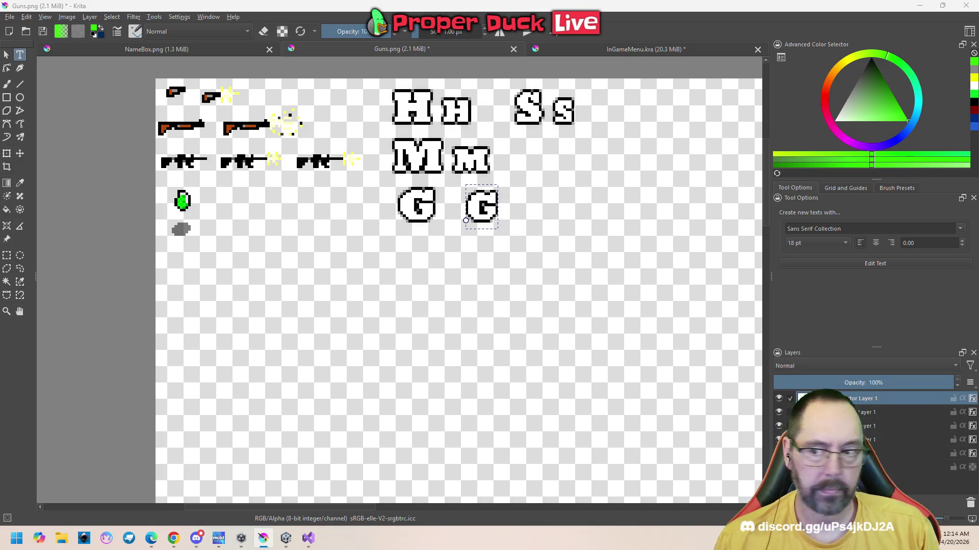
key("ctrl+z")
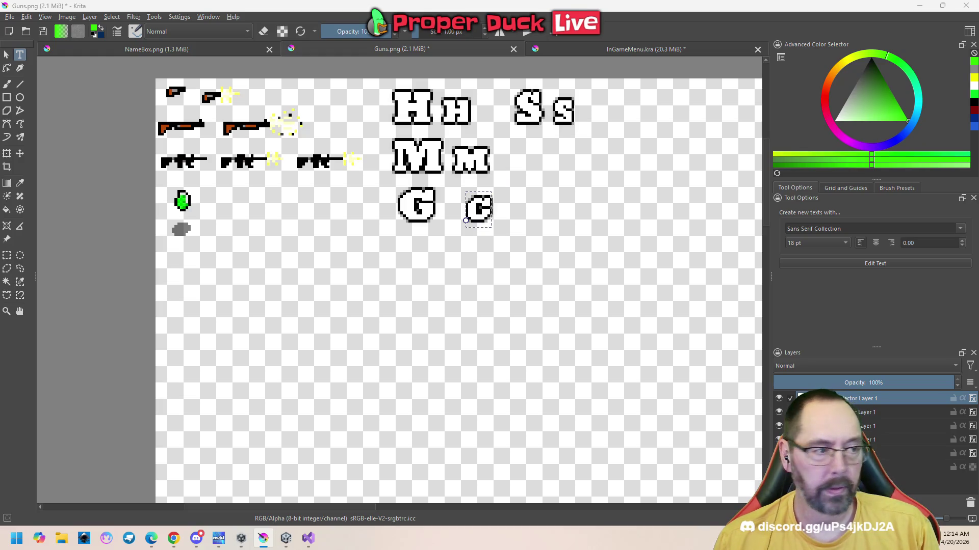
scroll(495, 188, "up", 3)
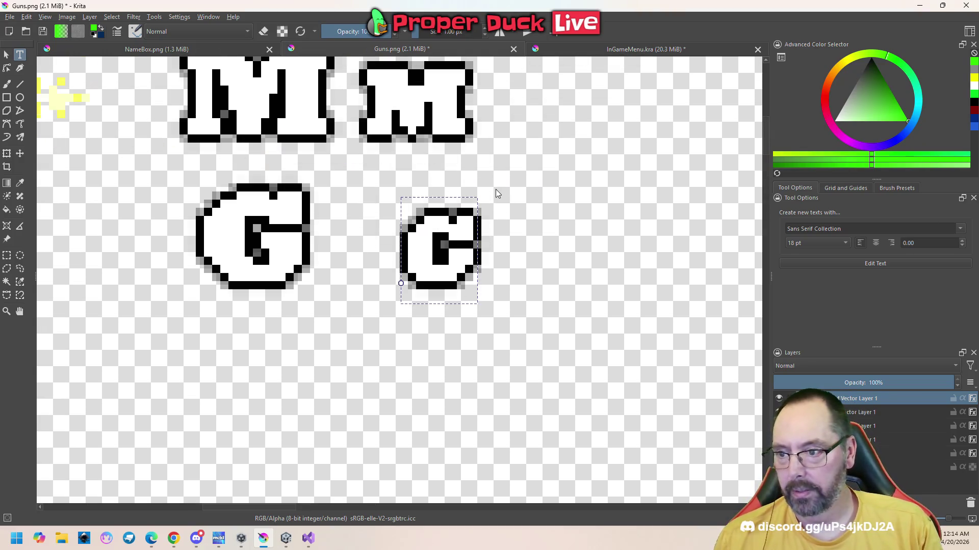
scroll(423, 184, "down", 3)
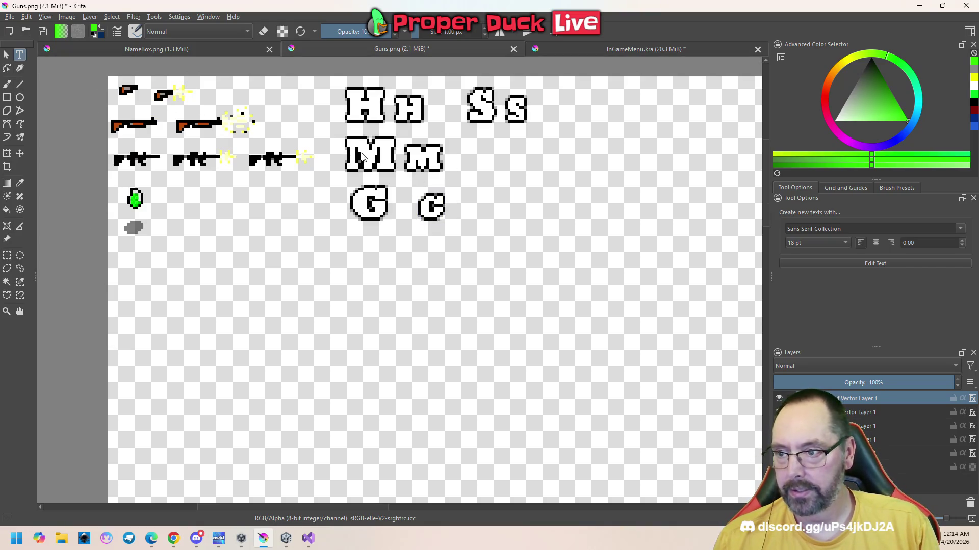
- Rename the two G letter layers, naming the small G layer 'G'
left_click(866, 412)
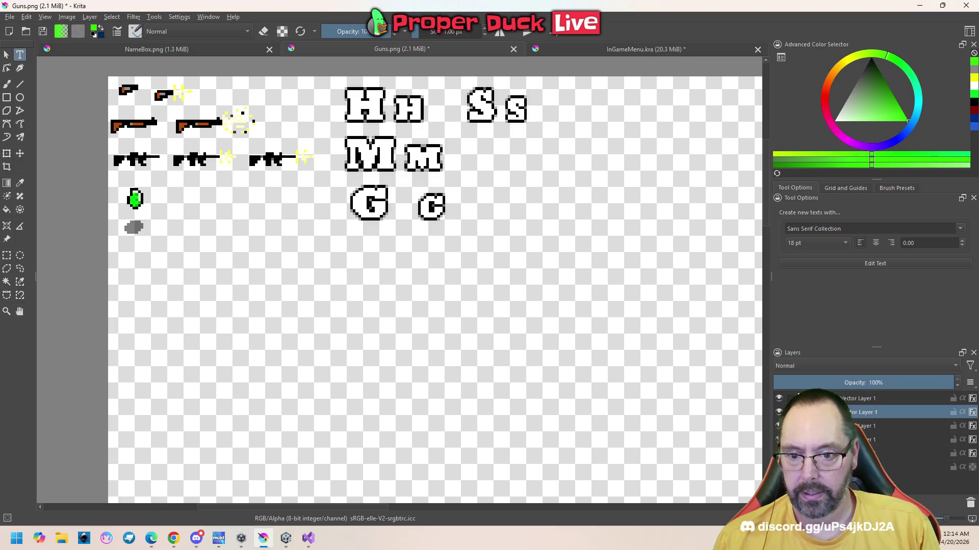
left_click(826, 398)
left_click(779, 399)
left_click(780, 401)
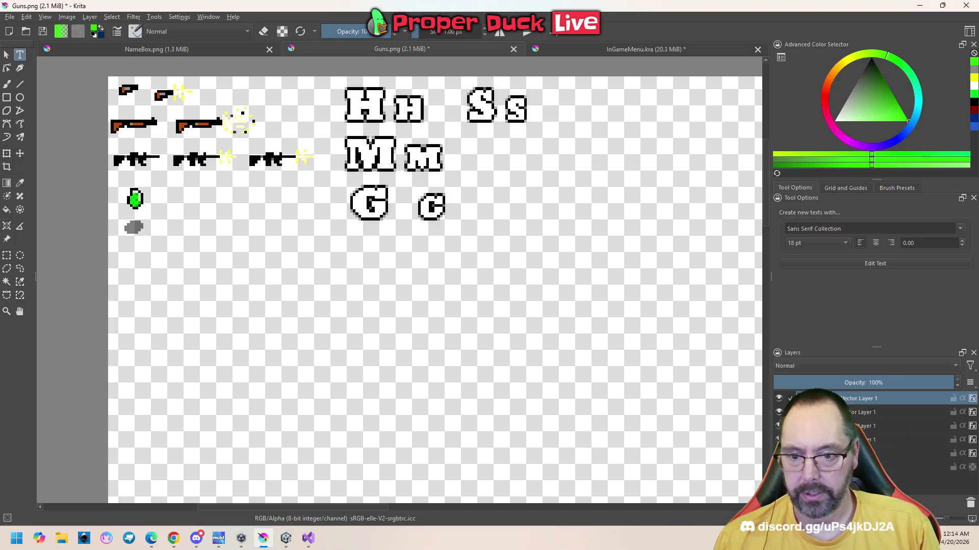
double_click(838, 398)
type("G")
key("Return")
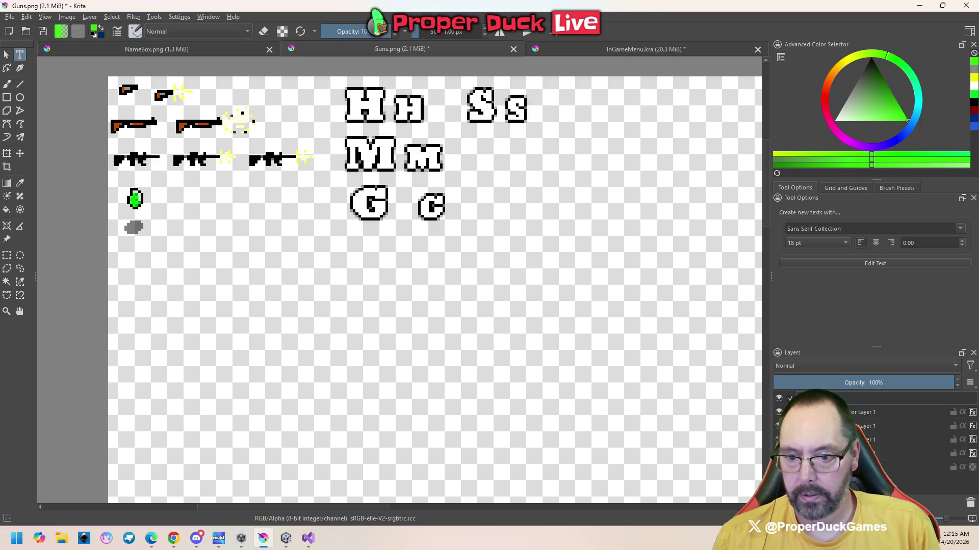
left_click(816, 412)
left_click(779, 413)
left_click(778, 412)
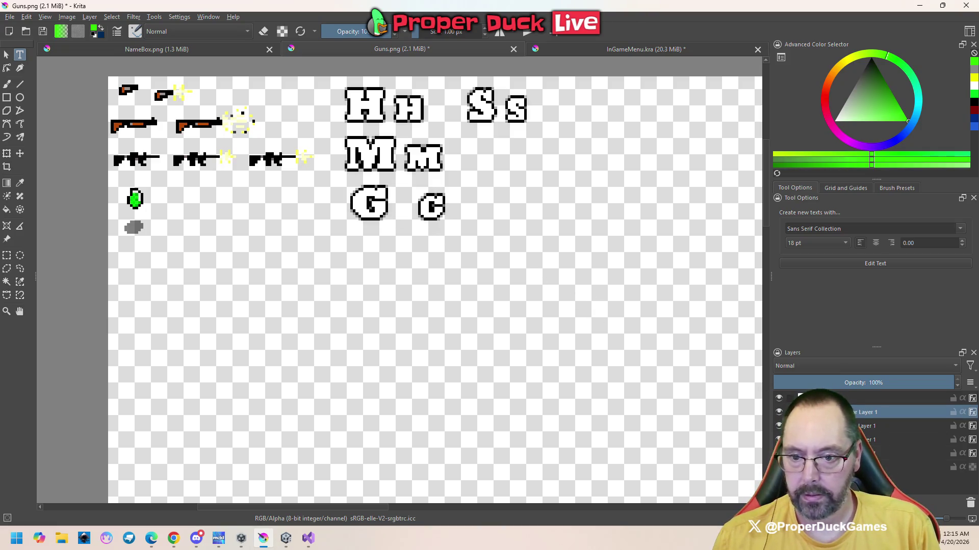
double_click(846, 412)
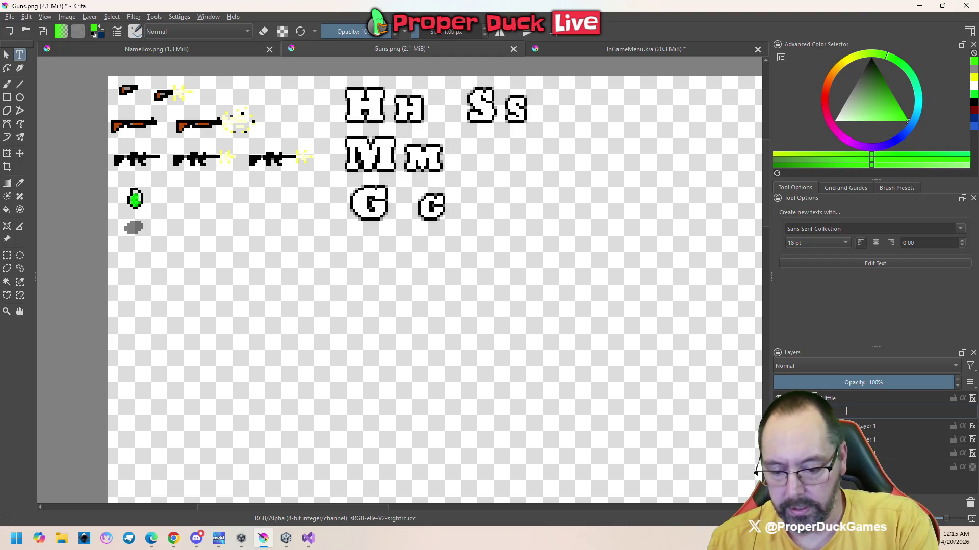
key("Return")
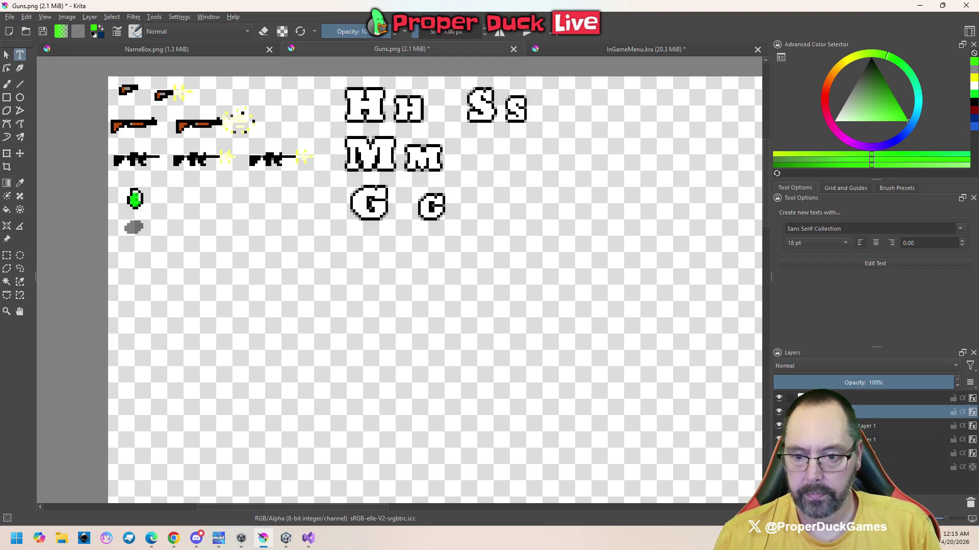
- Rename the layer holding the S letters
left_click(845, 426)
left_click(778, 425)
left_click(778, 425)
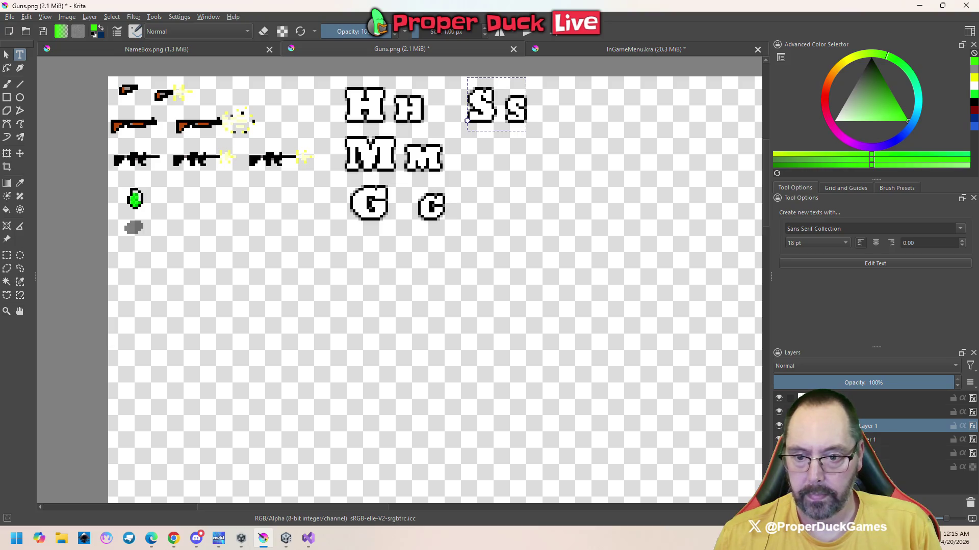
double_click(866, 426)
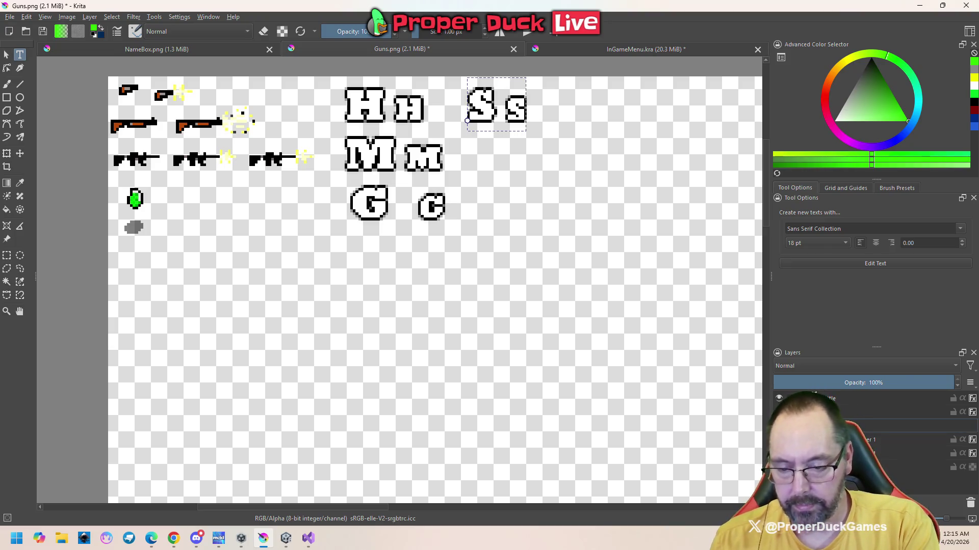
left_click(776, 423)
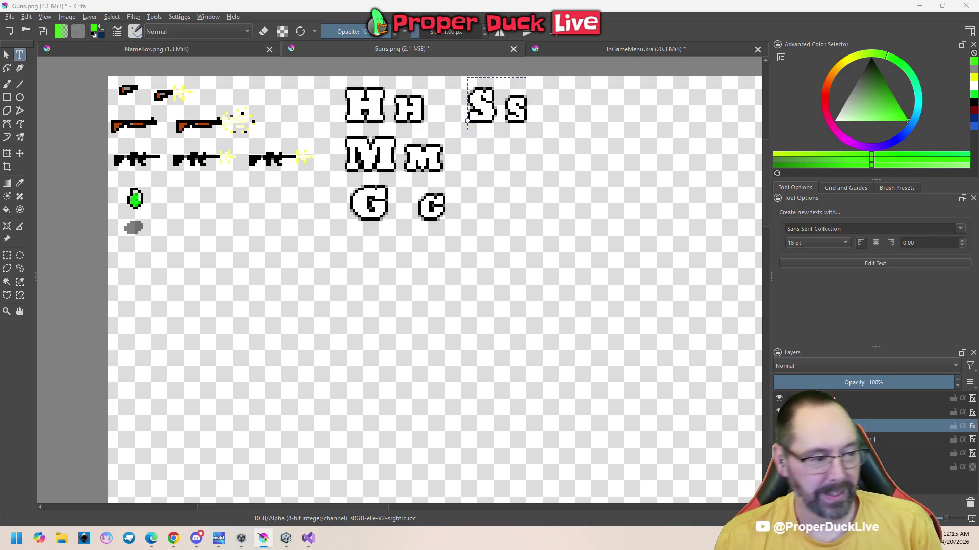
- Delete the lowercase s from the S text and select the S letter layer
key("BackSpace")
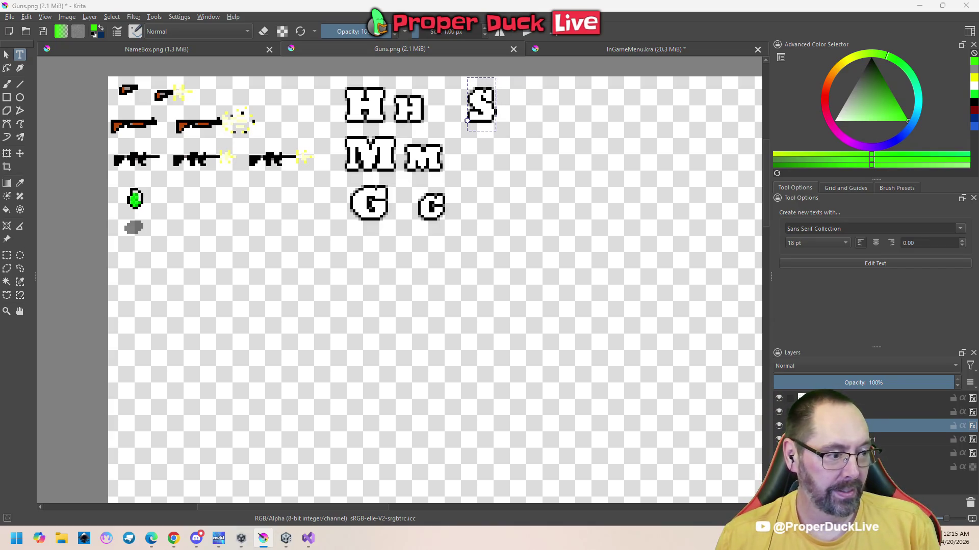
key("Escape")
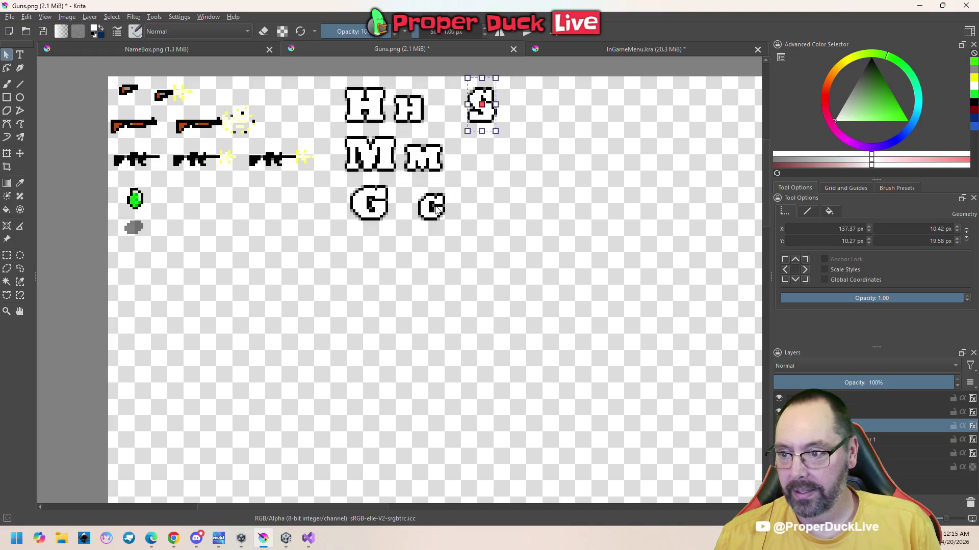
key("Escape")
left_click(870, 400)
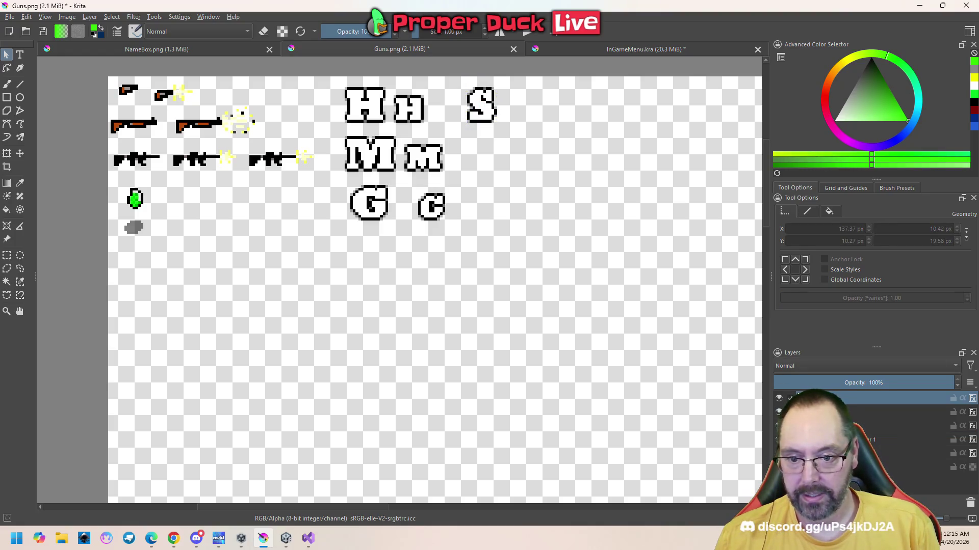
right_click(867, 400)
left_click(897, 425)
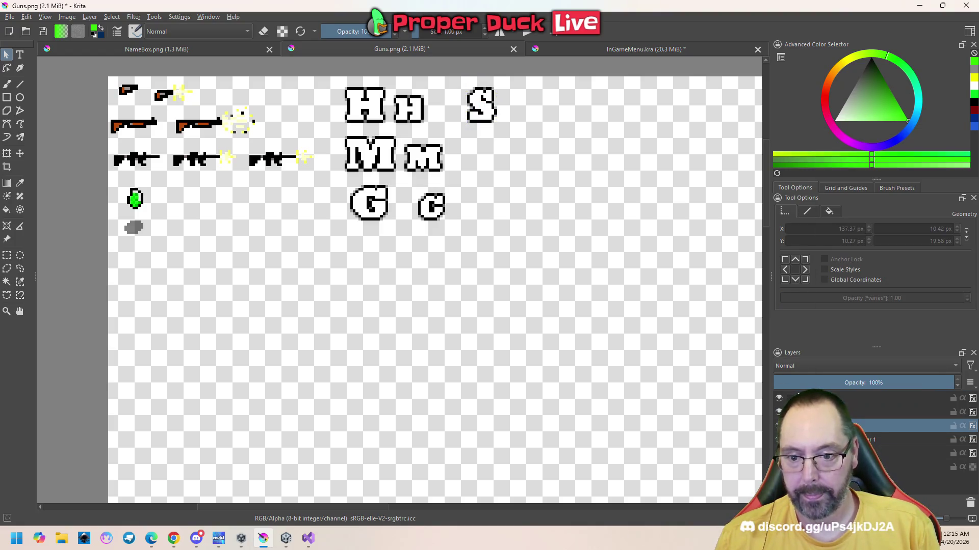
- Duplicate the S layer, shift the copy right, and turn it into a lowercase s
right_click(877, 425)
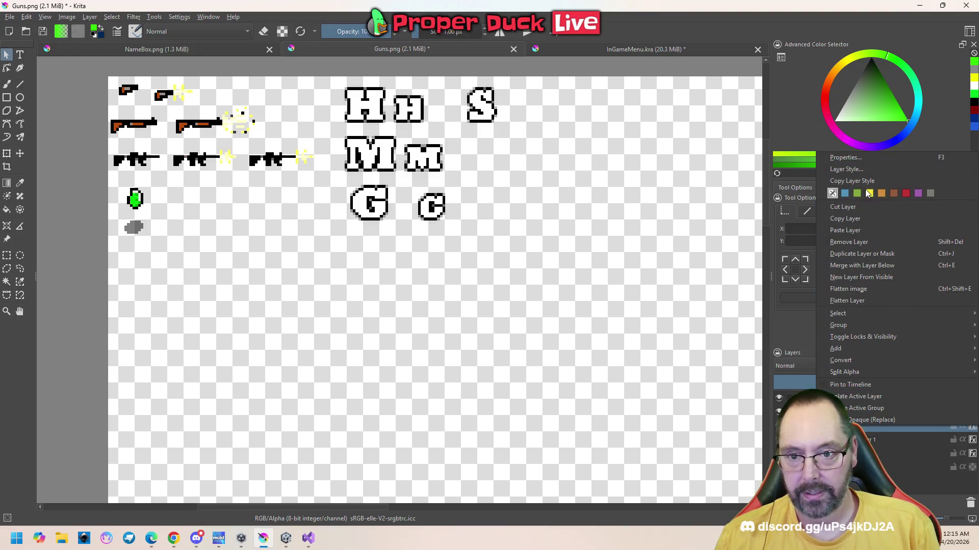
left_click(851, 220)
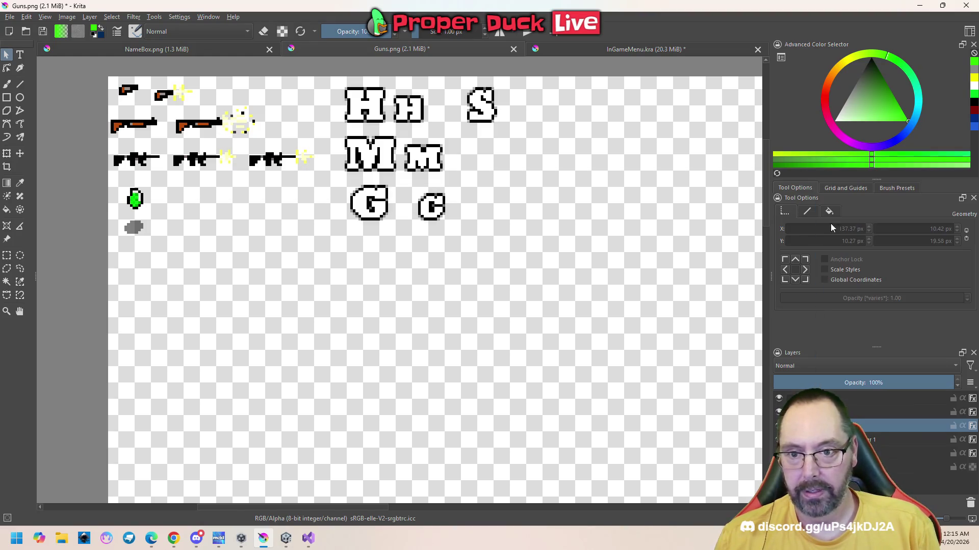
key("ctrl+v")
key("t")
key("shift+Right")
key("shift+Right")
key("shift+Right")
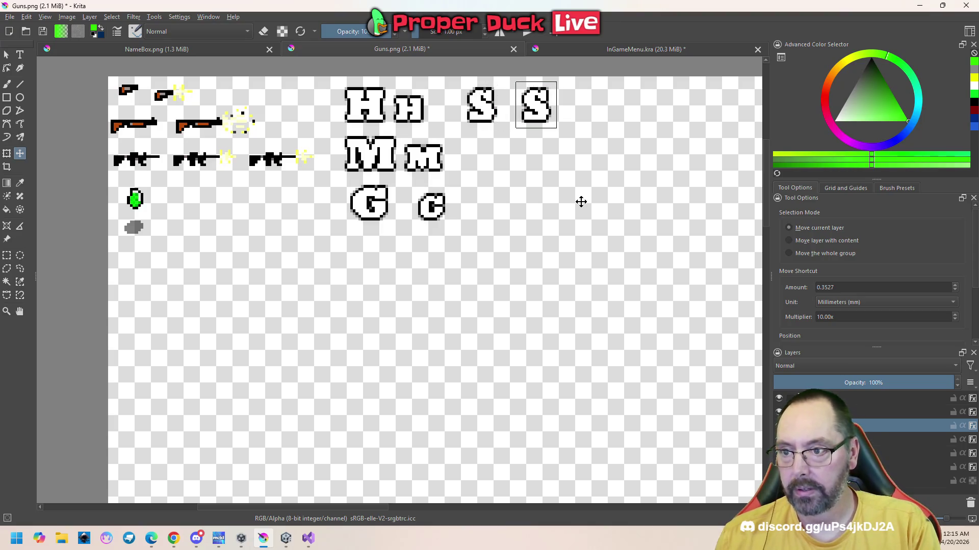
left_click(20, 55)
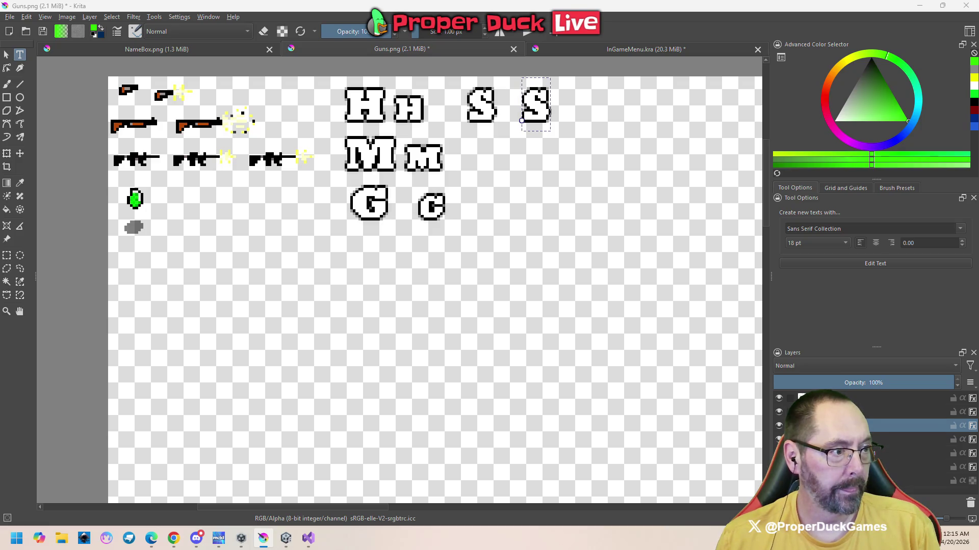
key("ctrl+z")
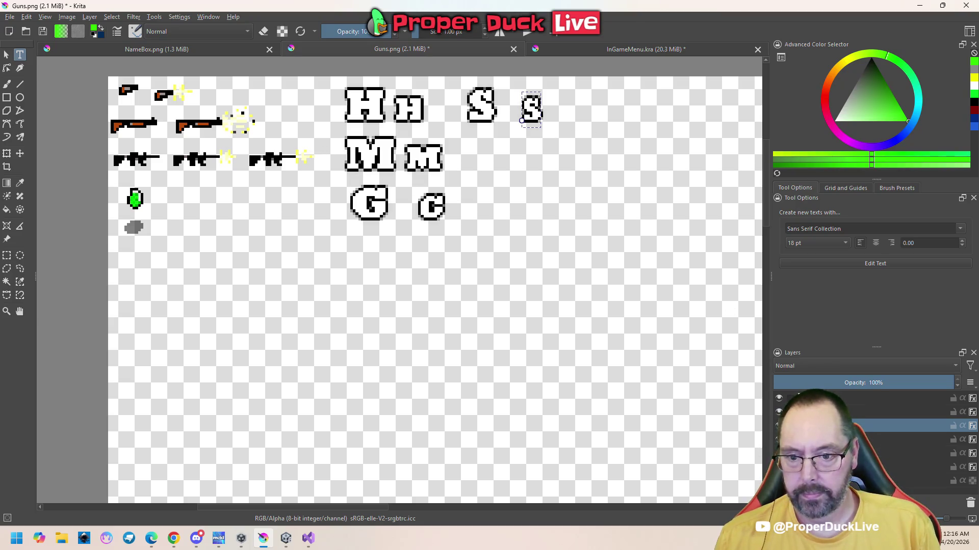
- Rename the lowercase s layer, then find and rename the M letters layer
key("F2")
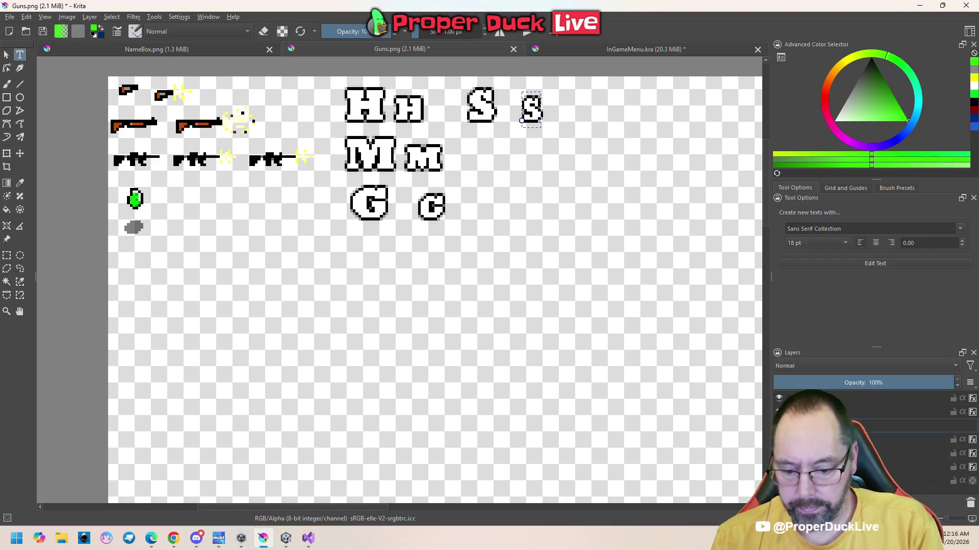
key("Return")
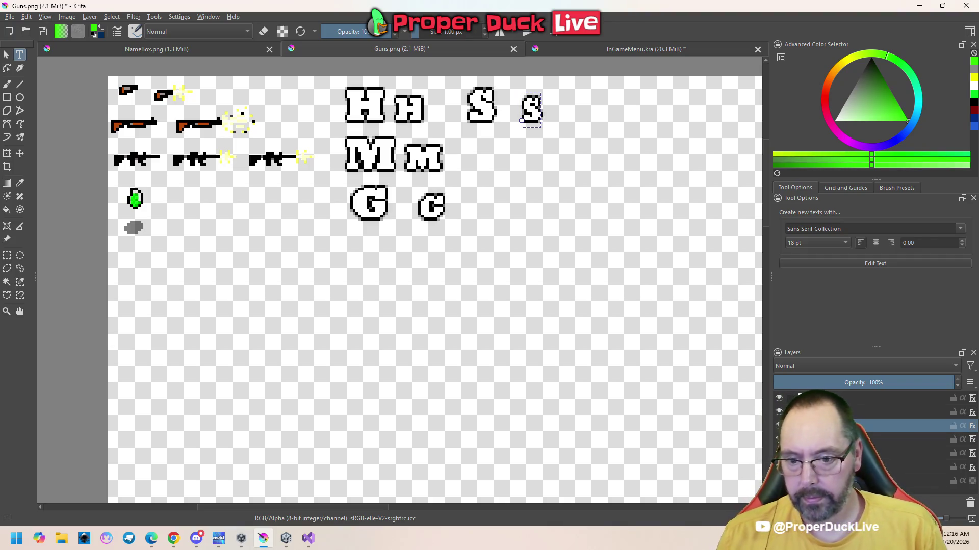
left_click(907, 454)
left_click(778, 453)
left_click(779, 453)
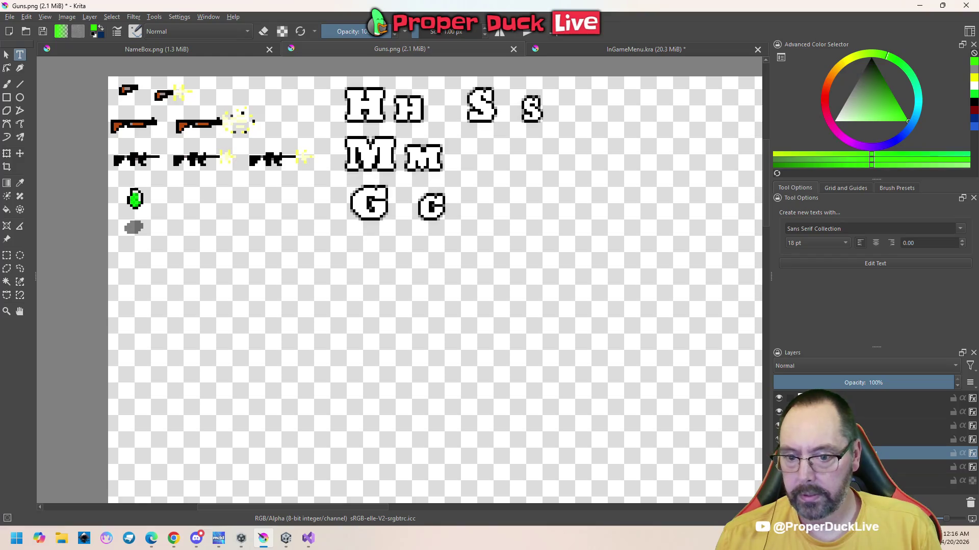
key("F2")
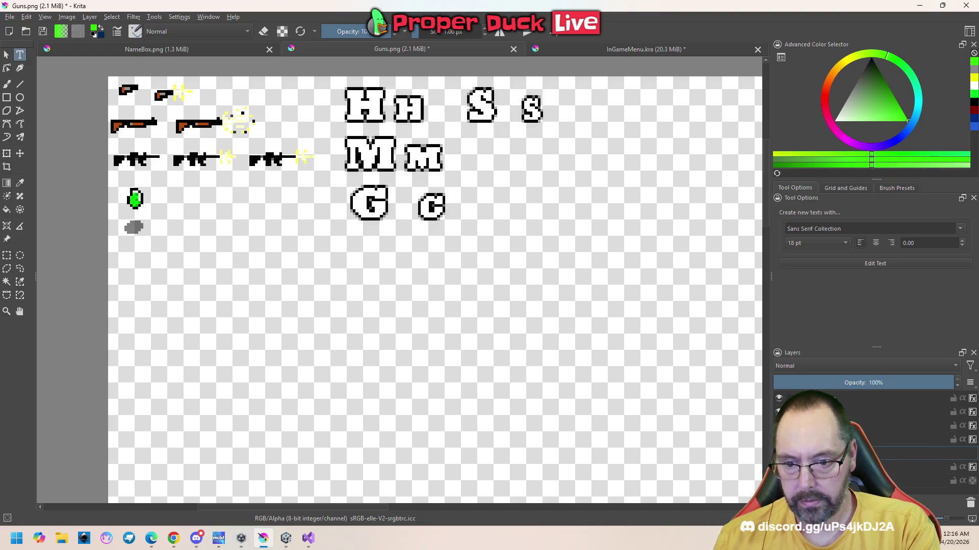
- Finish renaming the M layer and rename the layer just above it
key("Return")
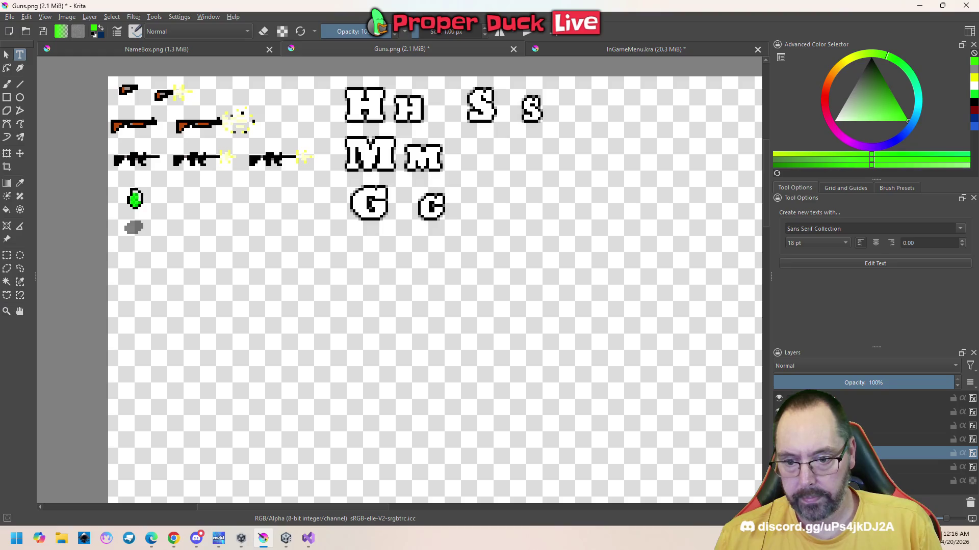
left_click(907, 440)
key("F2")
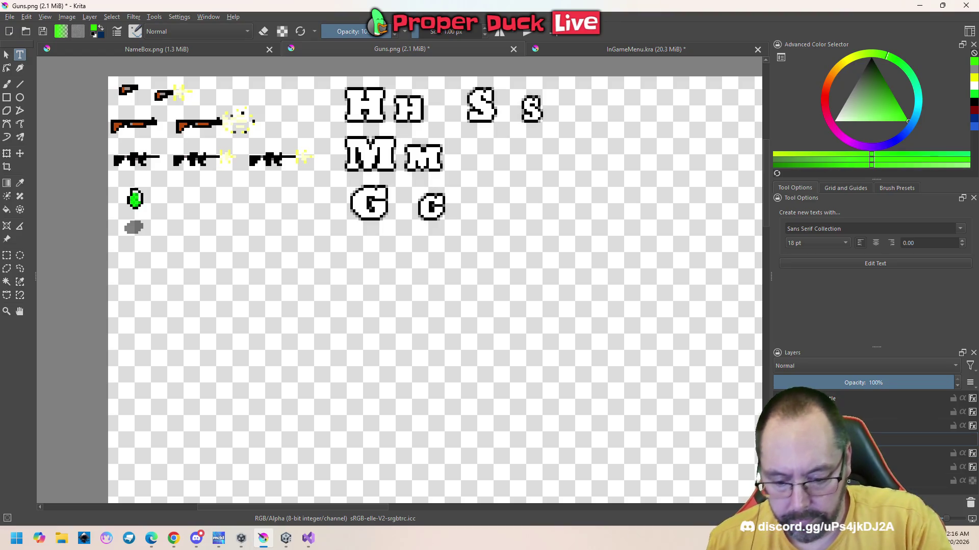
key("Return")
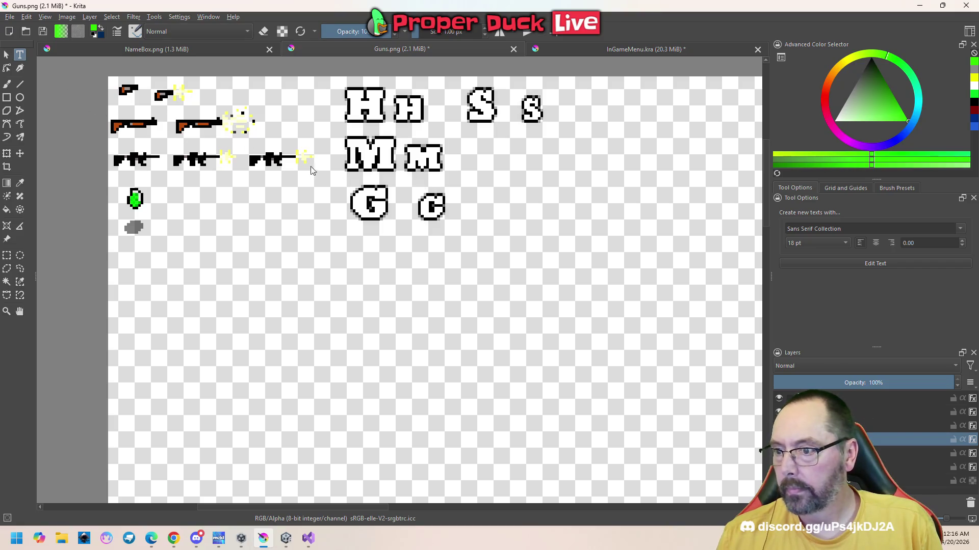
- Delete the lowercase m from the 'M m' text so only the capital M remains
key("alt+Tab")
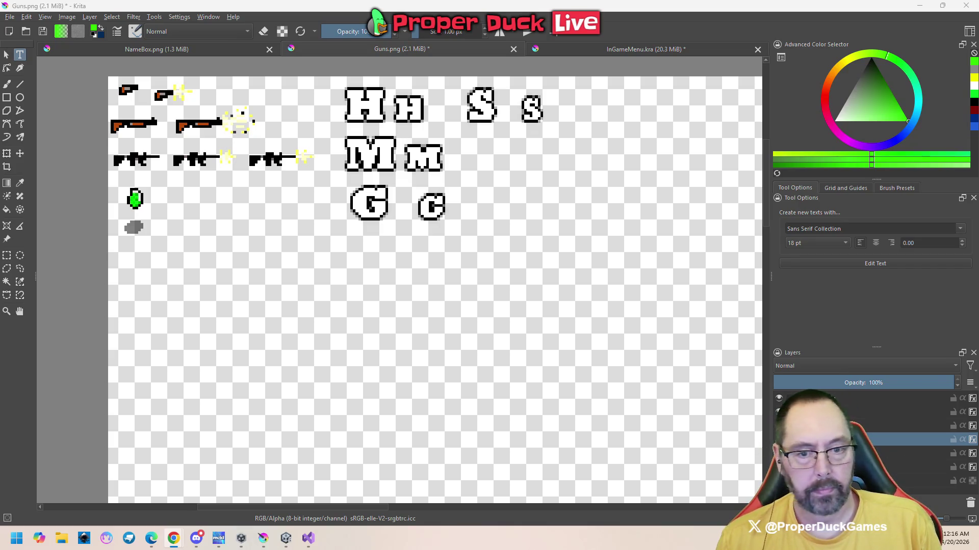
left_click(398, 158)
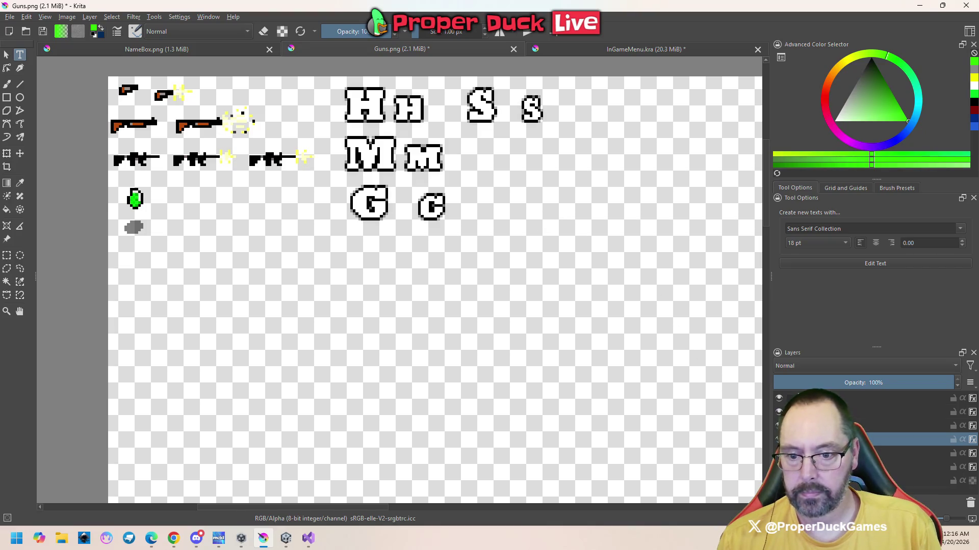
left_click(796, 453)
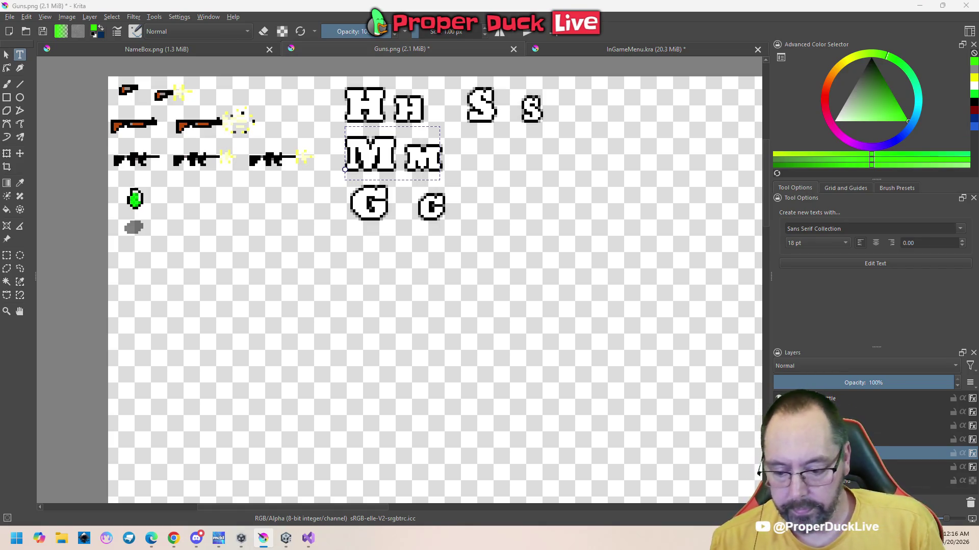
key("ctrl+z")
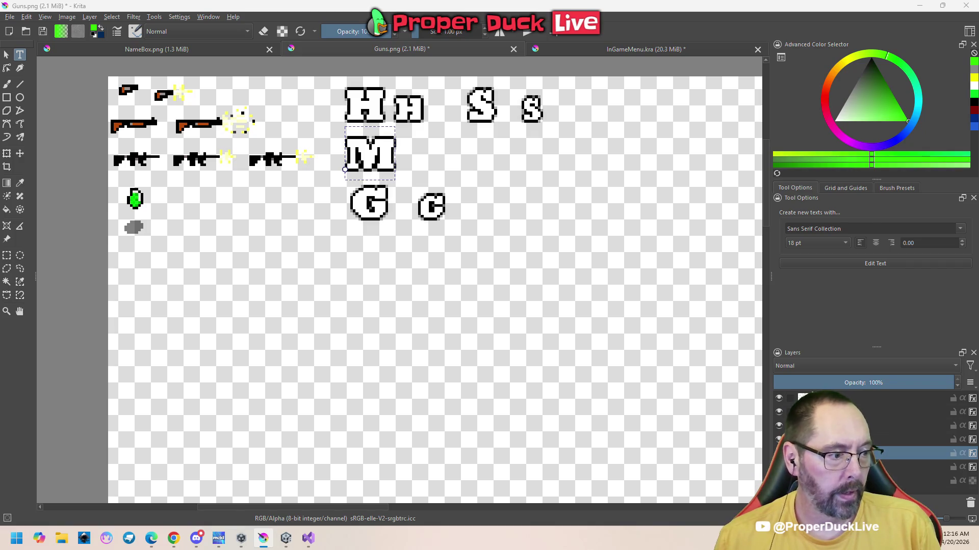
key("Escape")
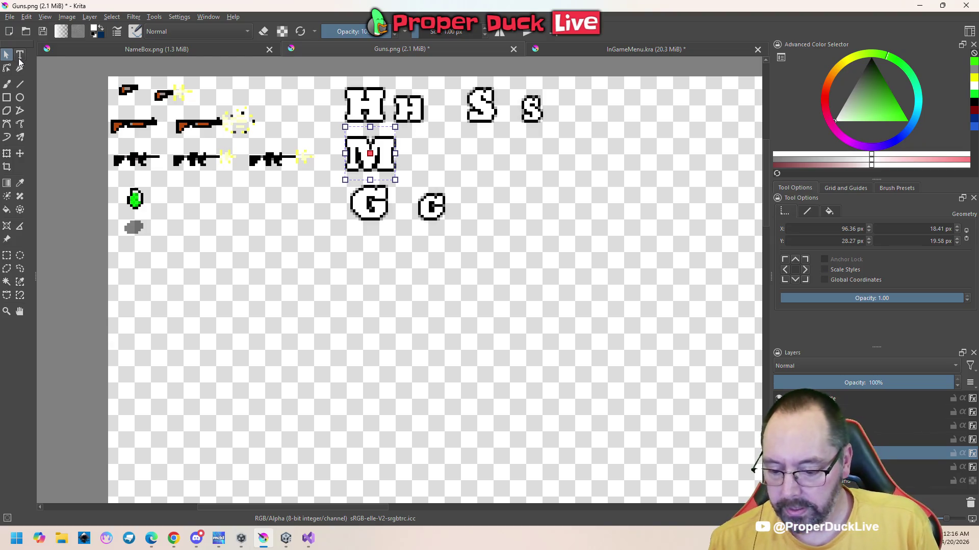
- Copy the M letter layer and nudge the duplicate to the right of the original
right_click(816, 425)
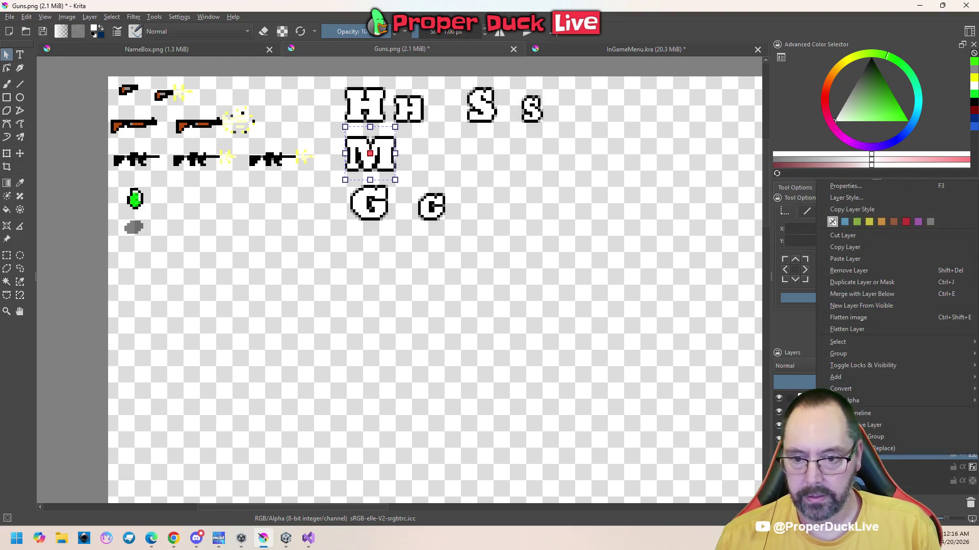
left_click(859, 250)
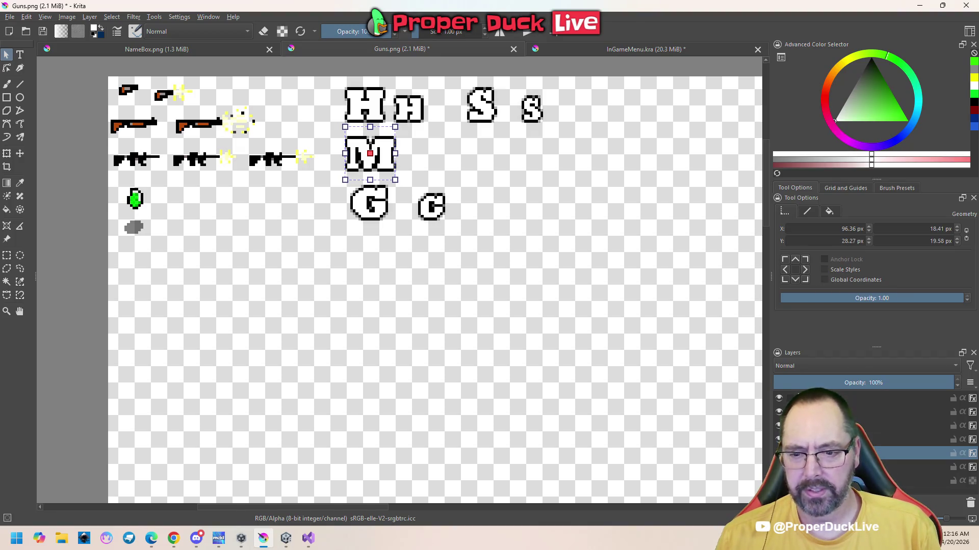
key("t")
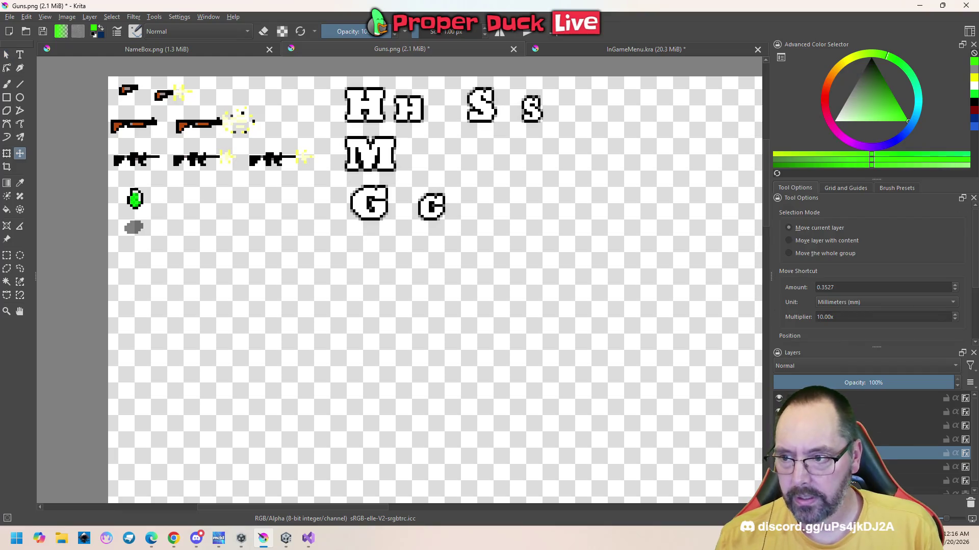
key("Right")
key("Right")
key("Right")
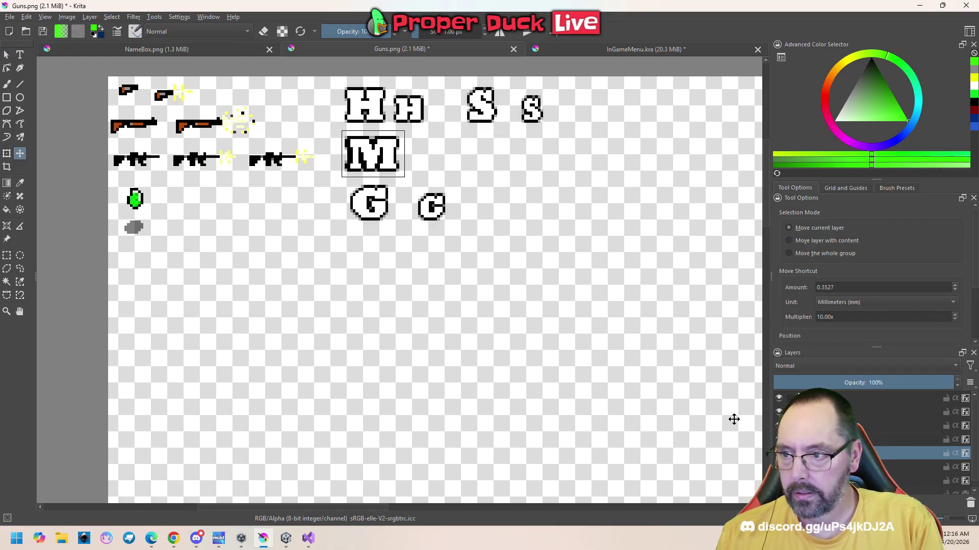
key("Right")
key("Right")
key("Right")
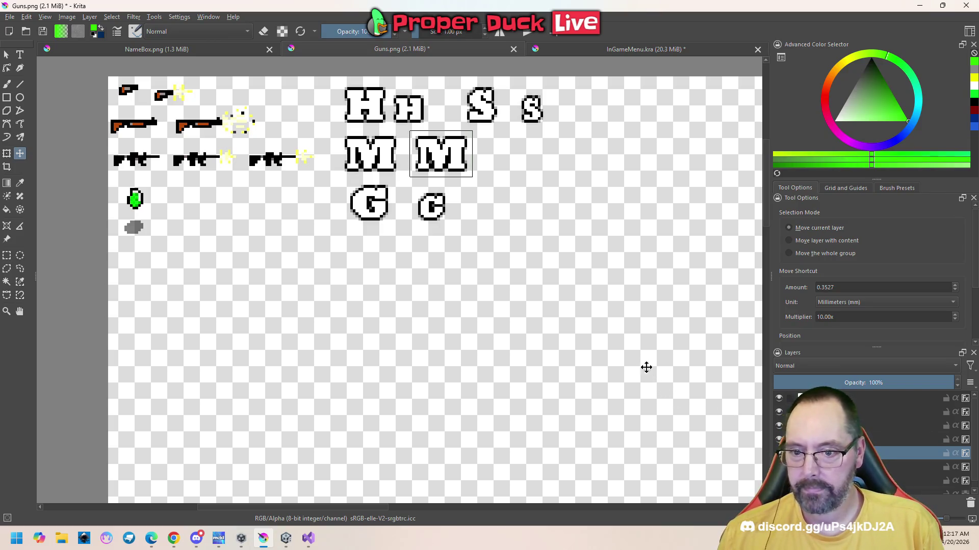
- Rename the copied M layer and select its text shape with the Text tool
key("F2")
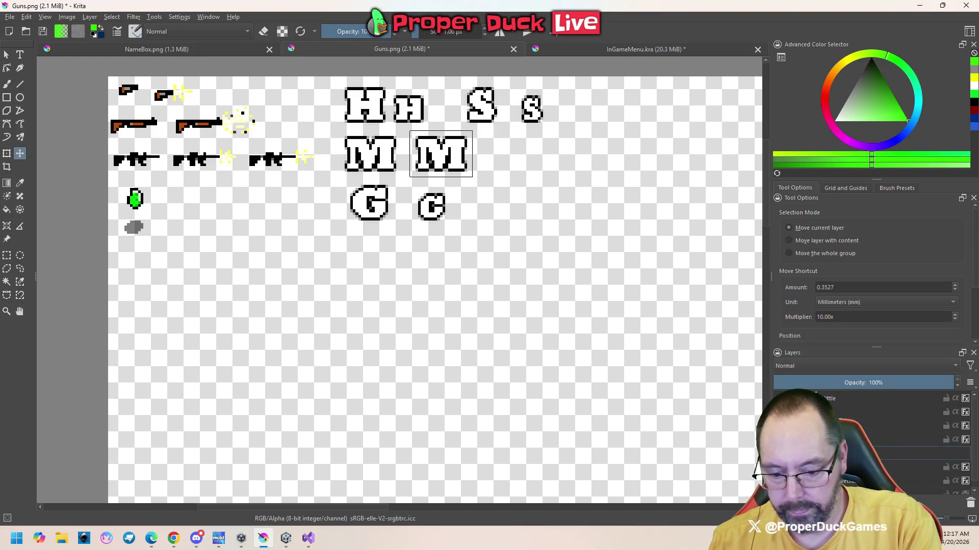
key("Return")
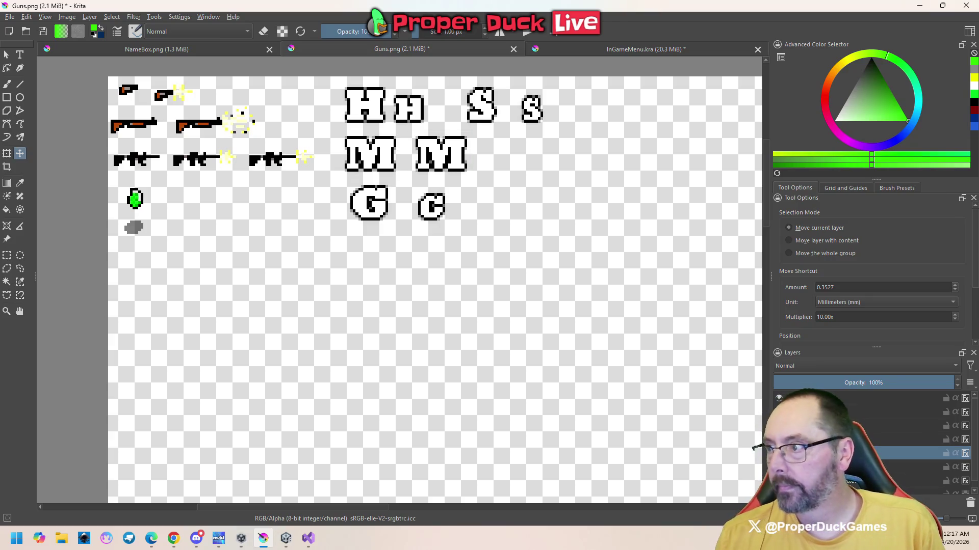
left_click(20, 55)
left_click(435, 161)
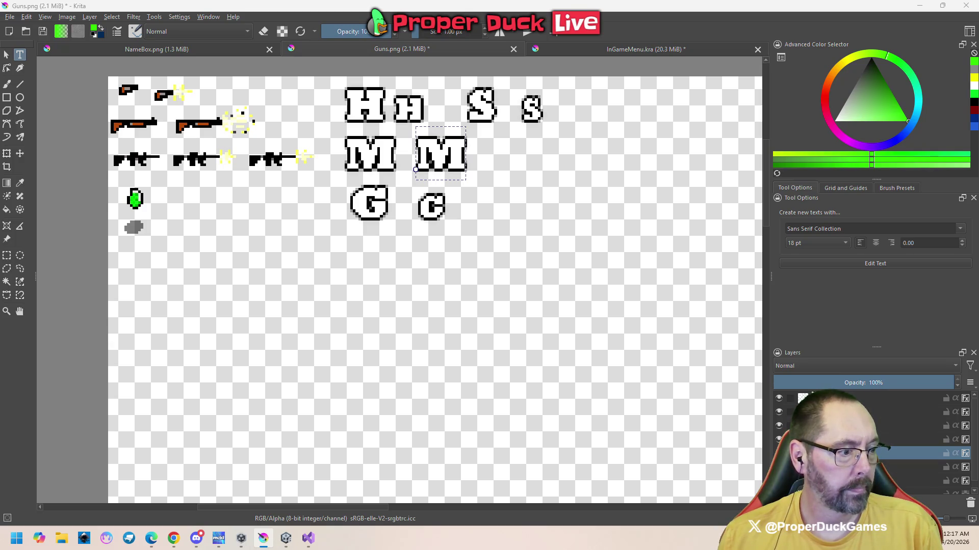
- Shrink the copied M into a small m, then select both S layers
key("Escape")
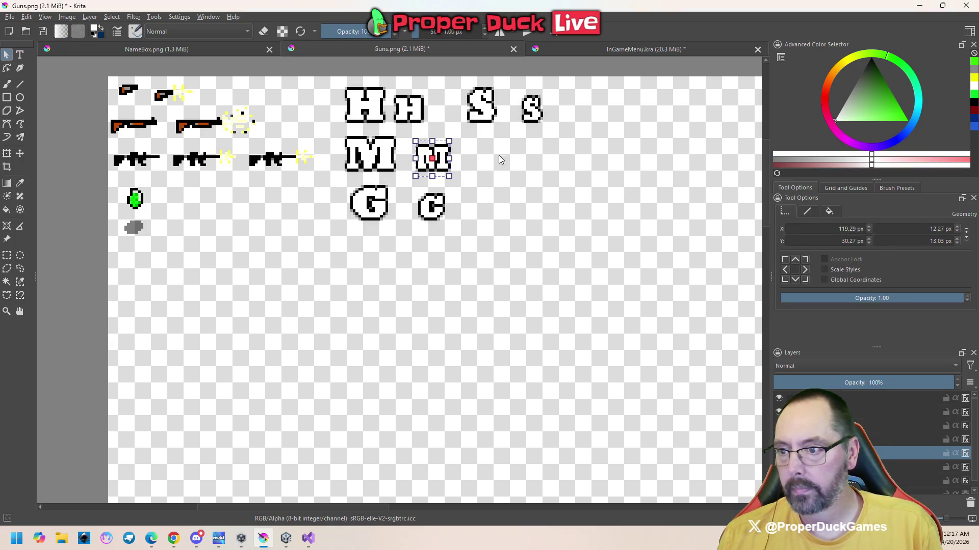
left_click(527, 225)
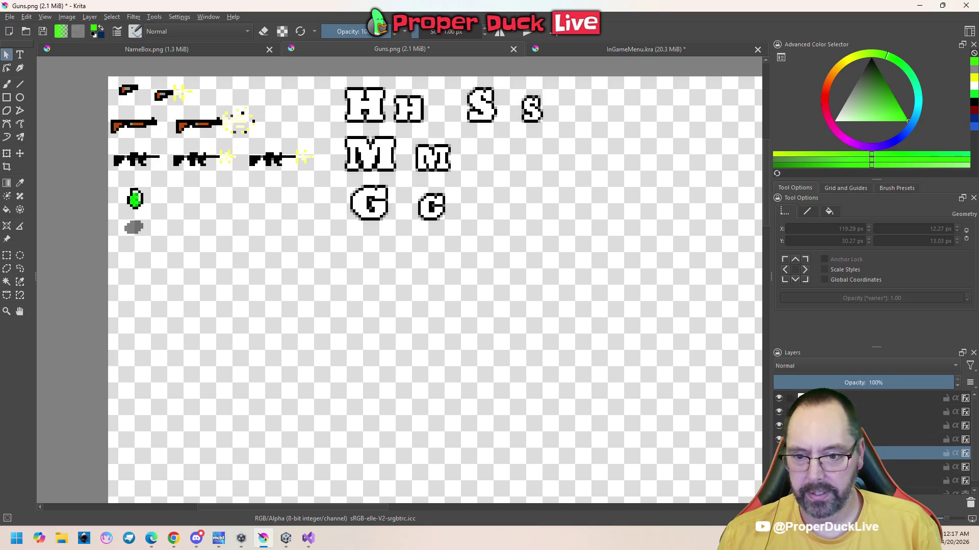
left_click(866, 426)
left_click(867, 439, "shift")
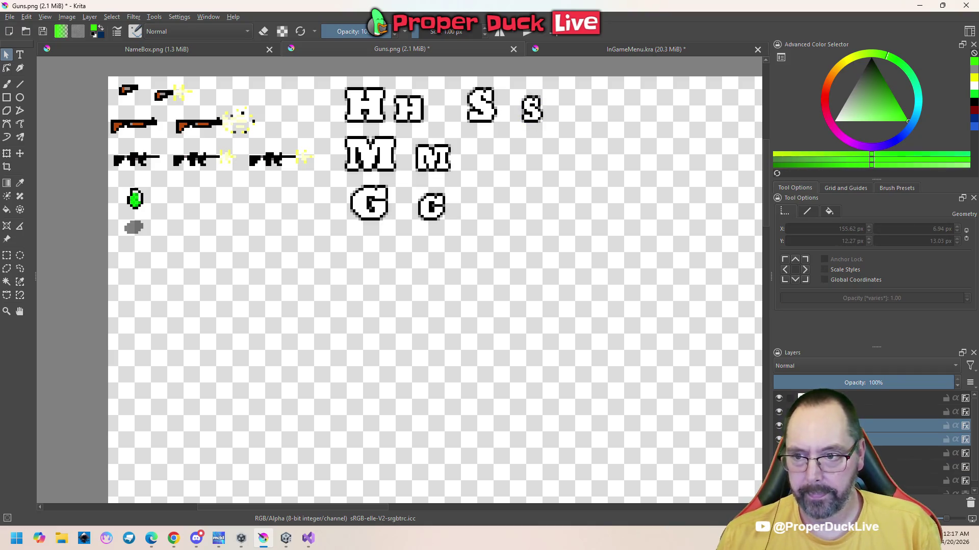
- Nudge the large S and small s further right with the Move tool
key("t")
key("Right")
key("Right")
key("Right")
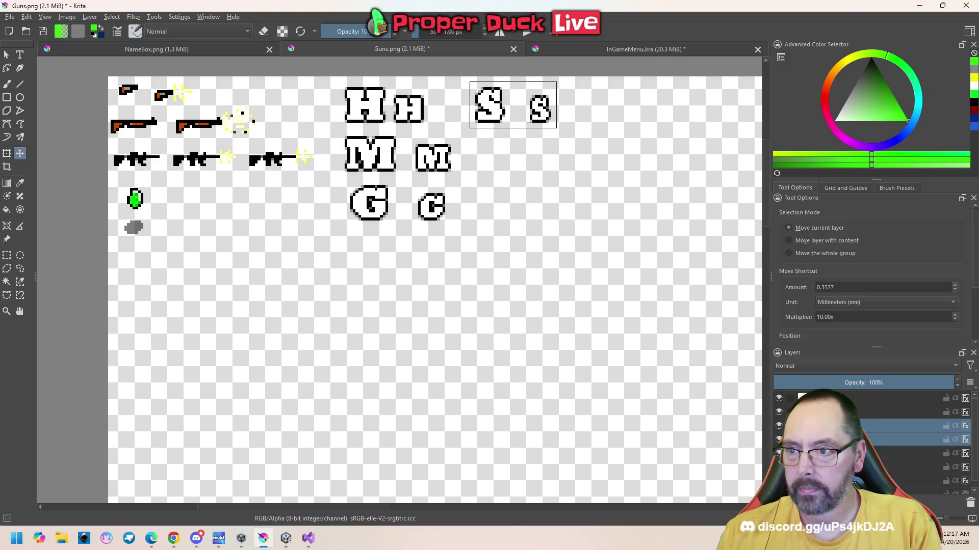
key("Right")
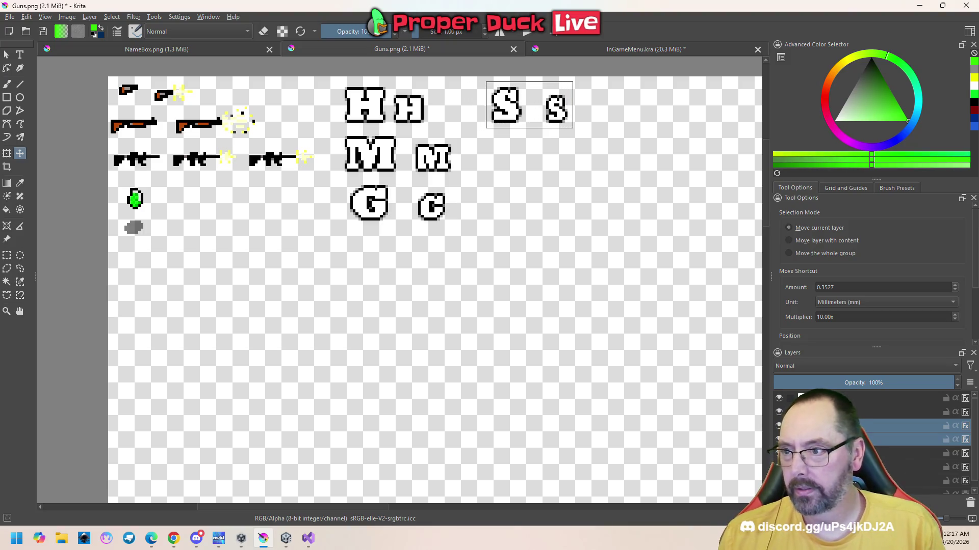
- Identify the bottom H letters layer and select the H text shape
left_click(7, 254)
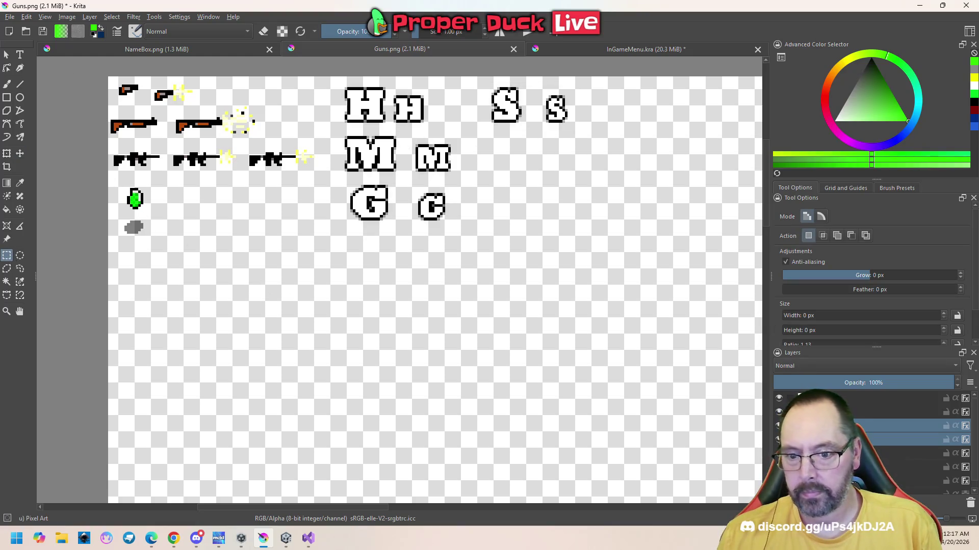
left_click(841, 481)
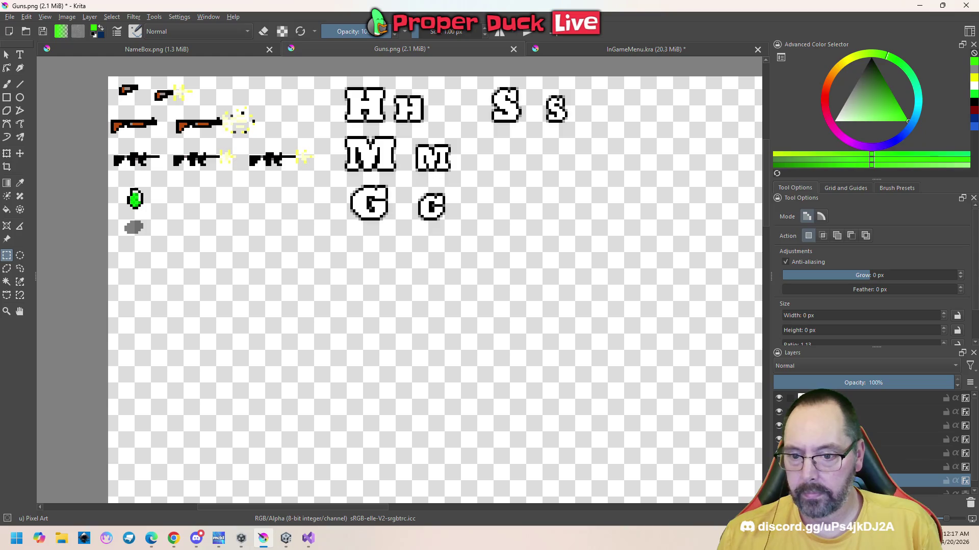
key("Delete")
key("ctrl+z")
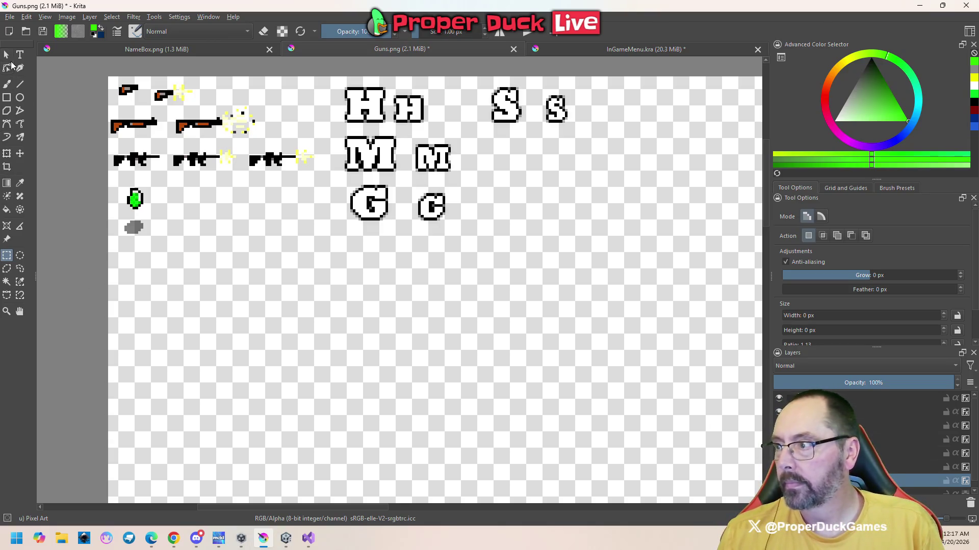
key("t")
left_click(381, 118)
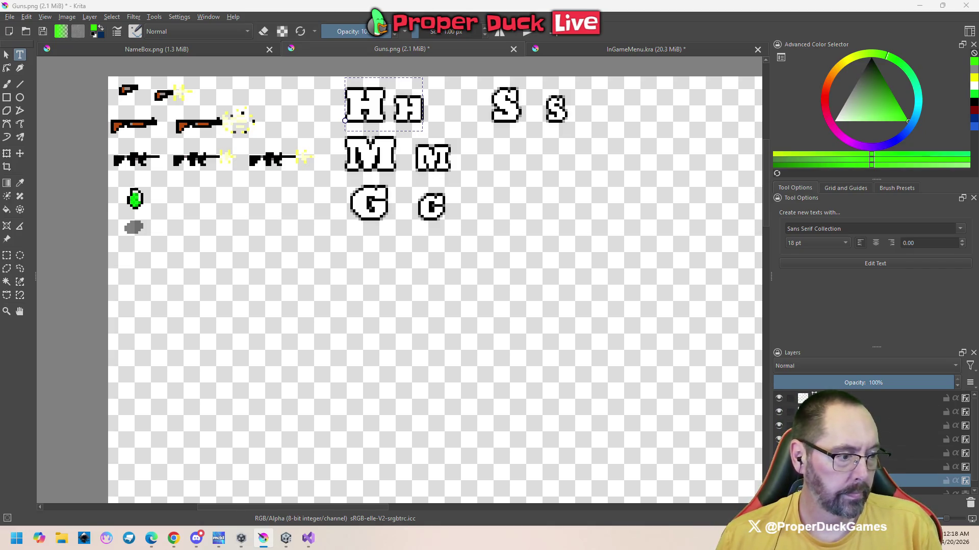
- Delete the small h from the H text and adjust layer positions sideways
key("BackSpace")
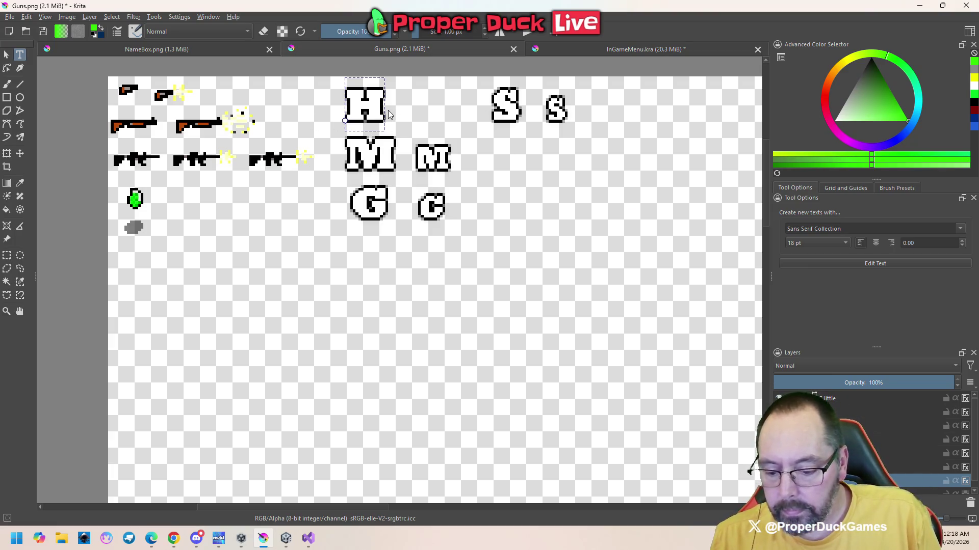
key("Escape")
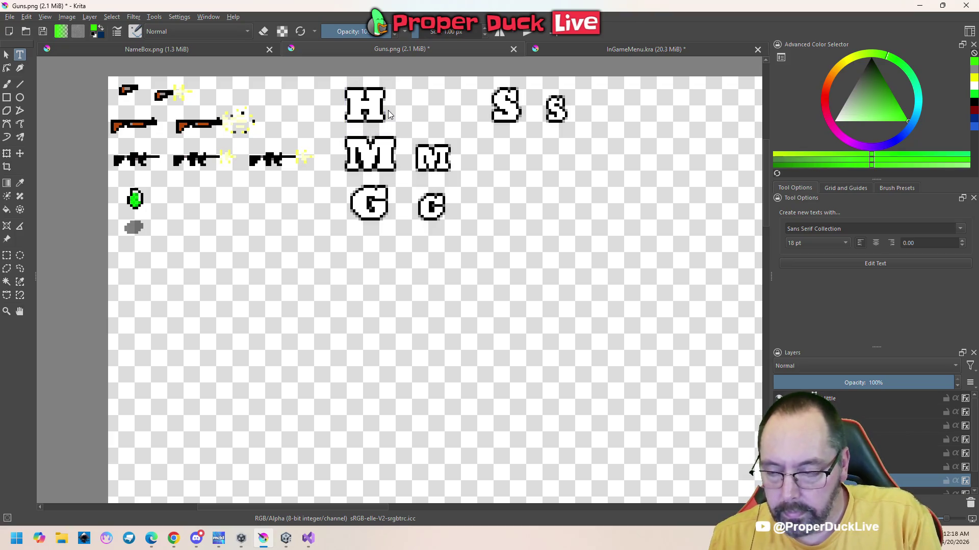
key("t")
key("shift+Right")
key("shift+Right")
key("shift+Right")
key("shift+Right")
key("shift+Right")
key("shift+Right")
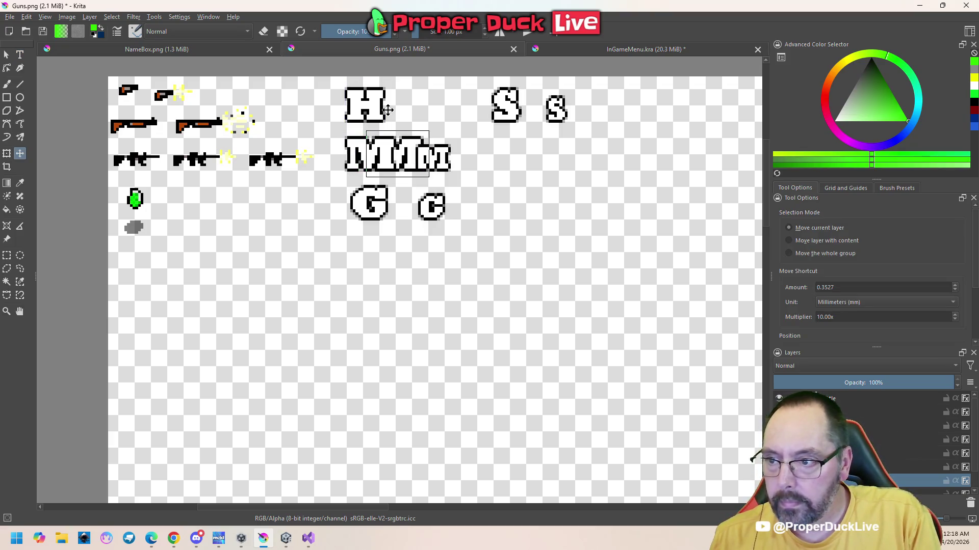
key("shift+Left")
- Duplicate the large H layer with Ctrl+J and move the copy right
right_click(816, 479)
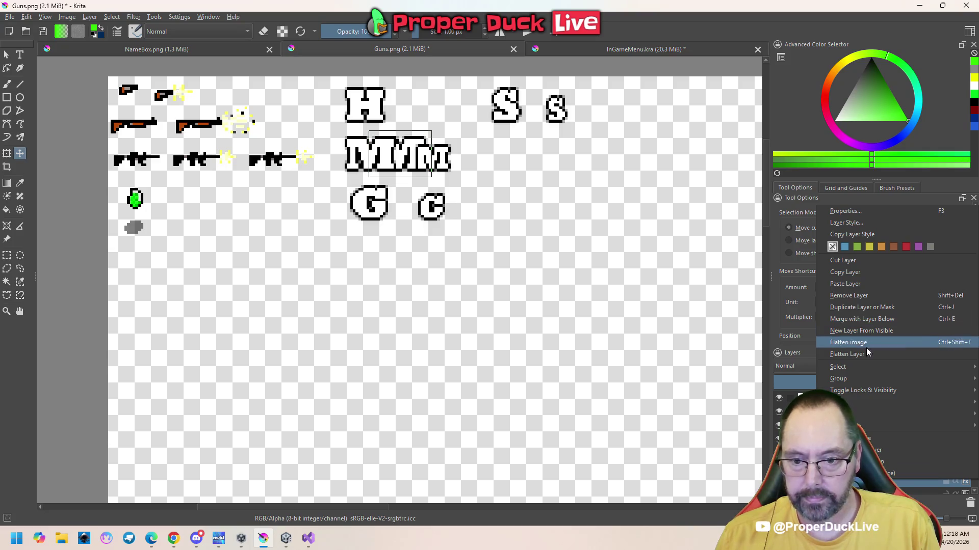
mouse_move(870, 368)
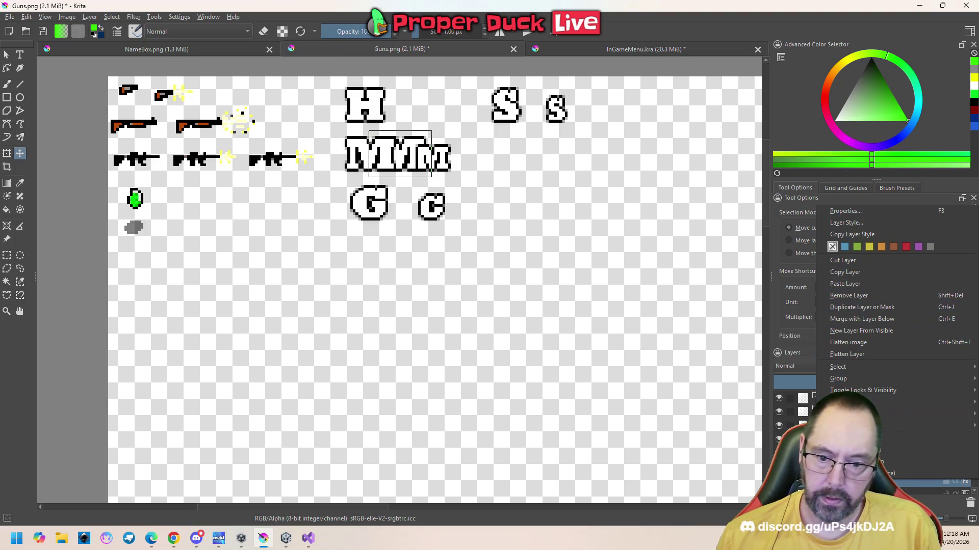
left_click(889, 298)
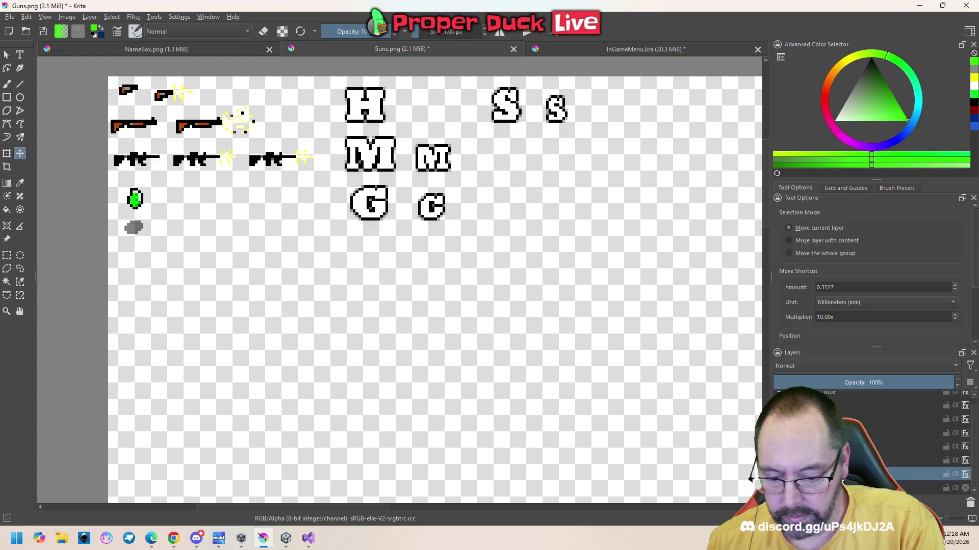
key("ctrl+j")
key("Right")
key("Right")
key("Right")
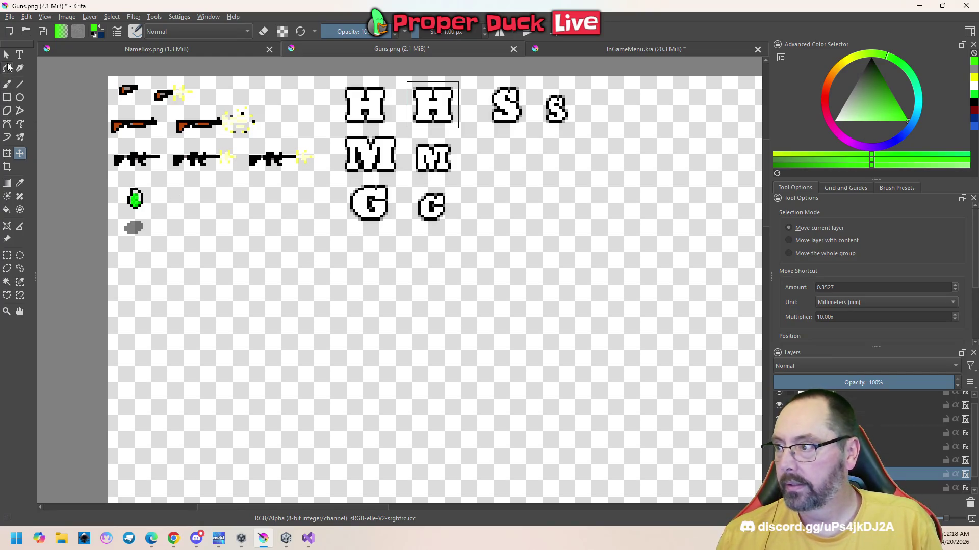
- Retype the copied H text's letter as H, then bring InGameMenu.kra to the front
left_click(20, 55)
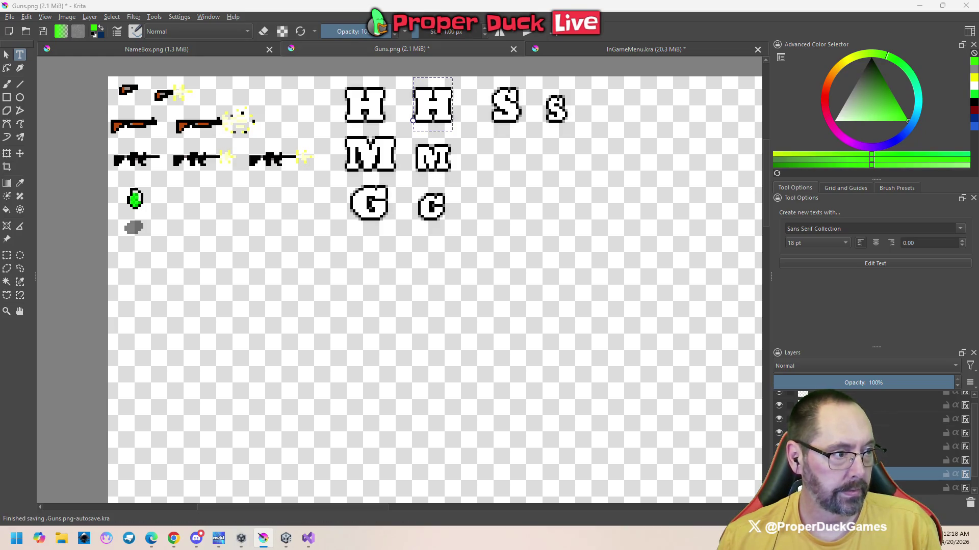
type("B")
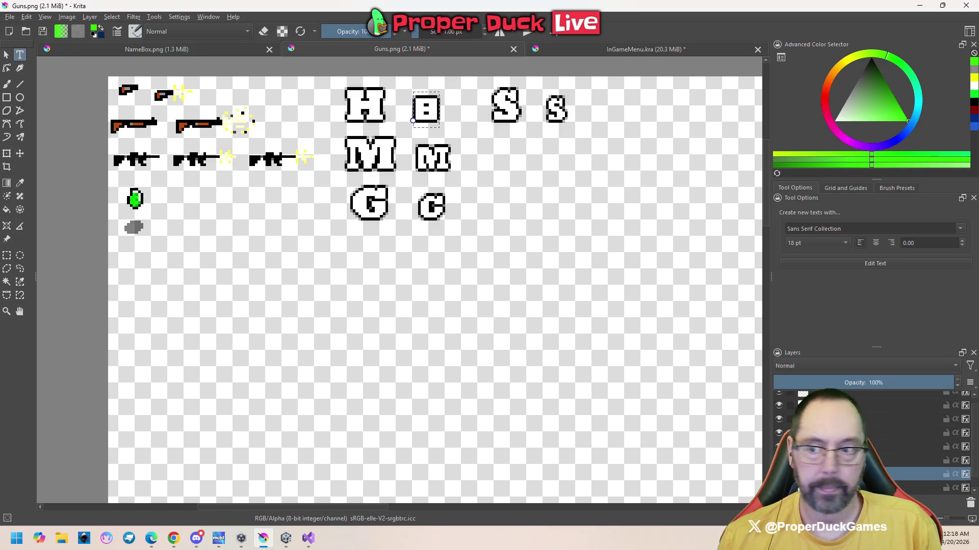
scroll(441, 130, "up", 1)
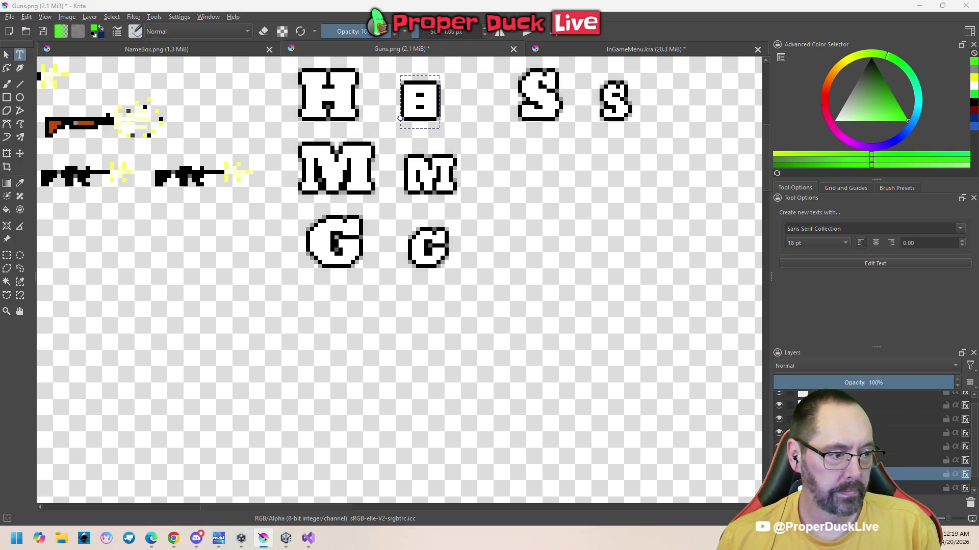
type("H")
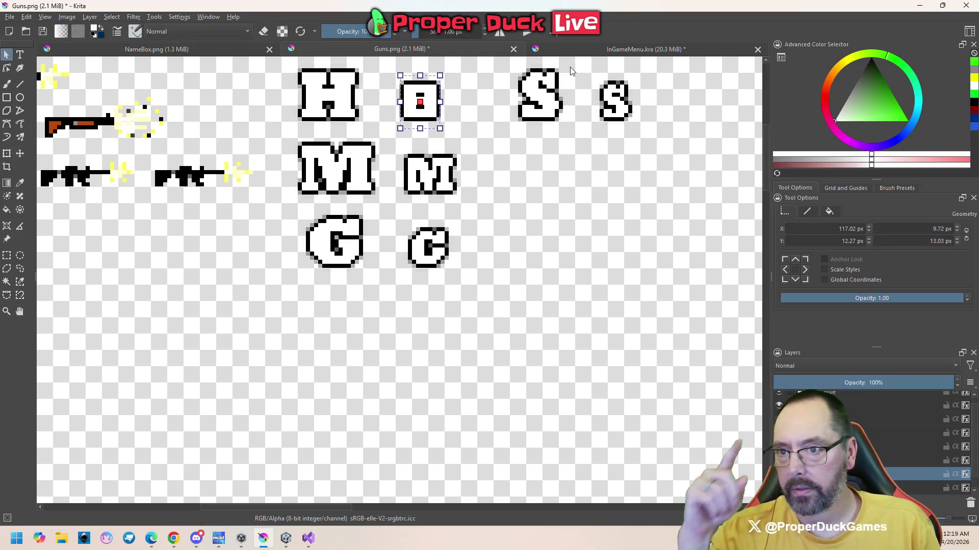
left_click(600, 47)
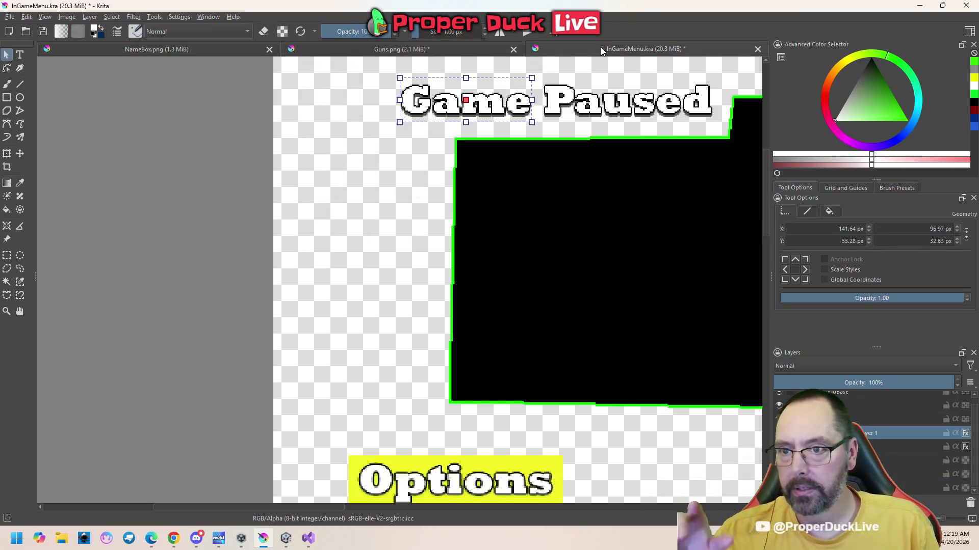
- Open the Edit Text dialog for the 'Game Paused' title with the Text tool
left_click(20, 54)
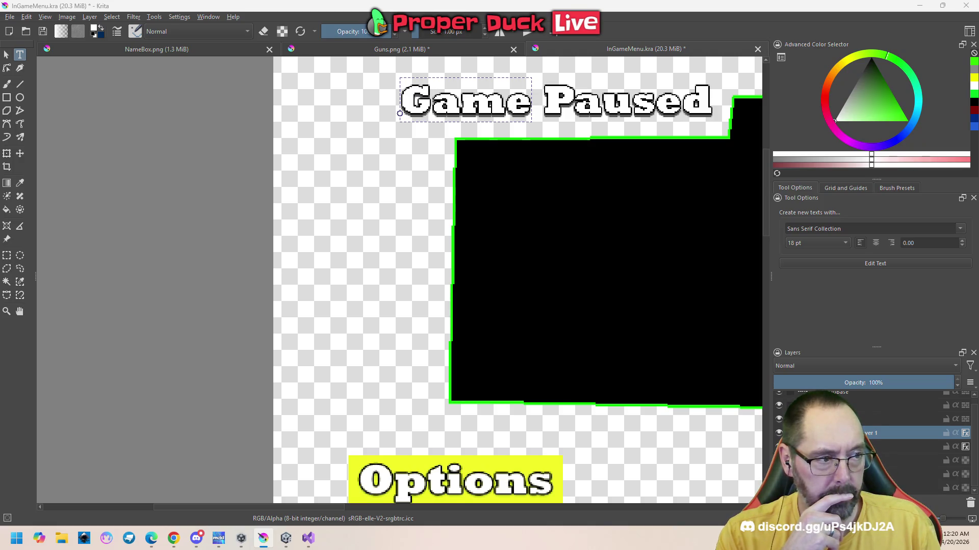
left_click(875, 263)
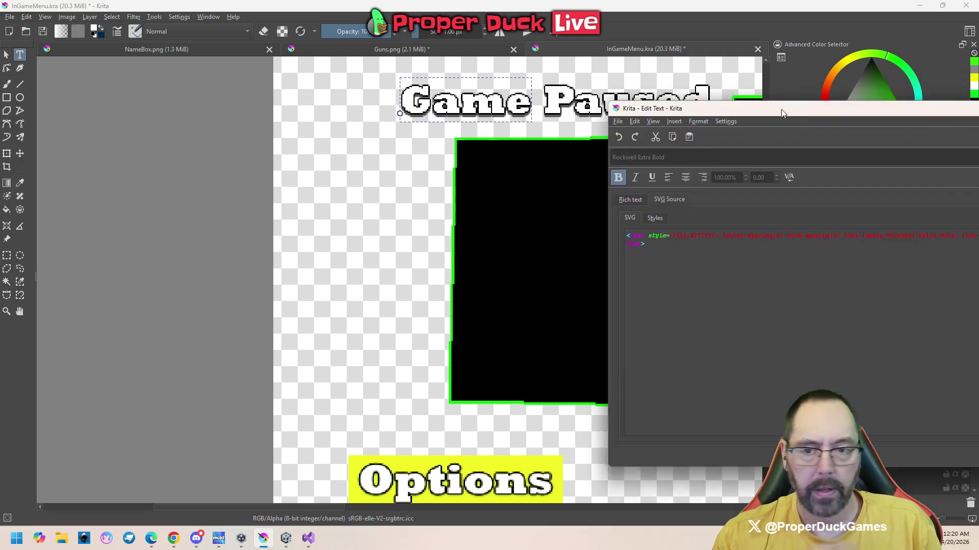
- Set stroke-width to 0 in the title's SVG source and apply the change
mouse_move(794, 140)
left_mouse_down()
mouse_move(573, 96)
mouse_move(424, 102)
left_mouse_up()
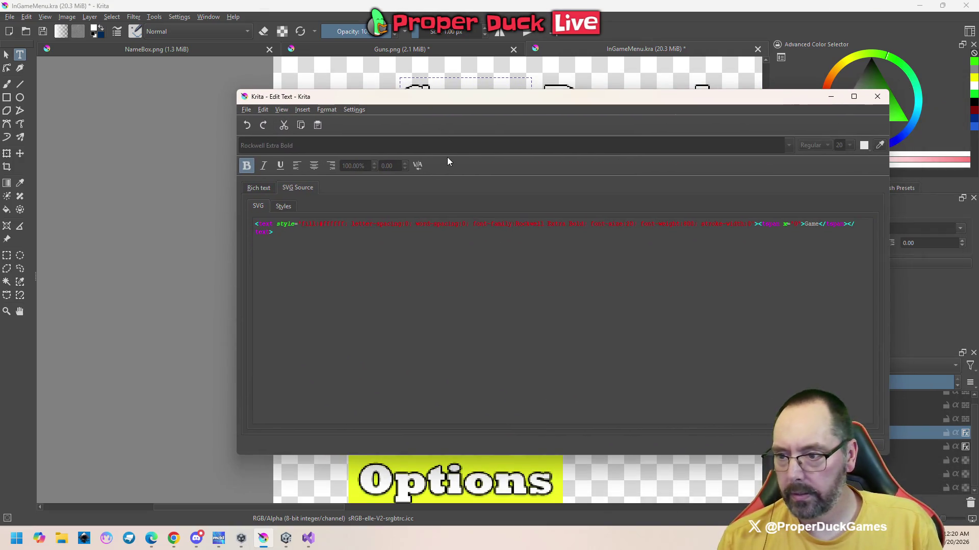
left_click(265, 188)
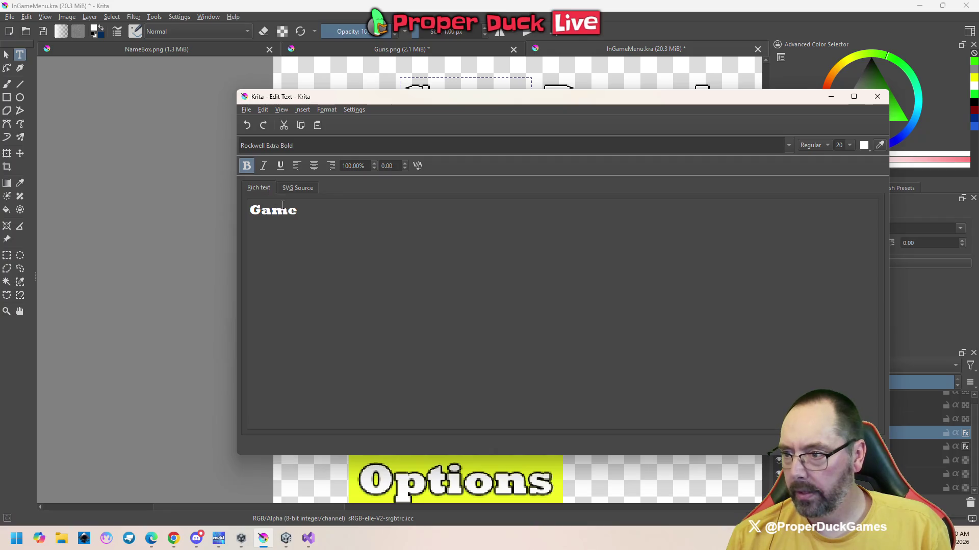
left_click(296, 188)
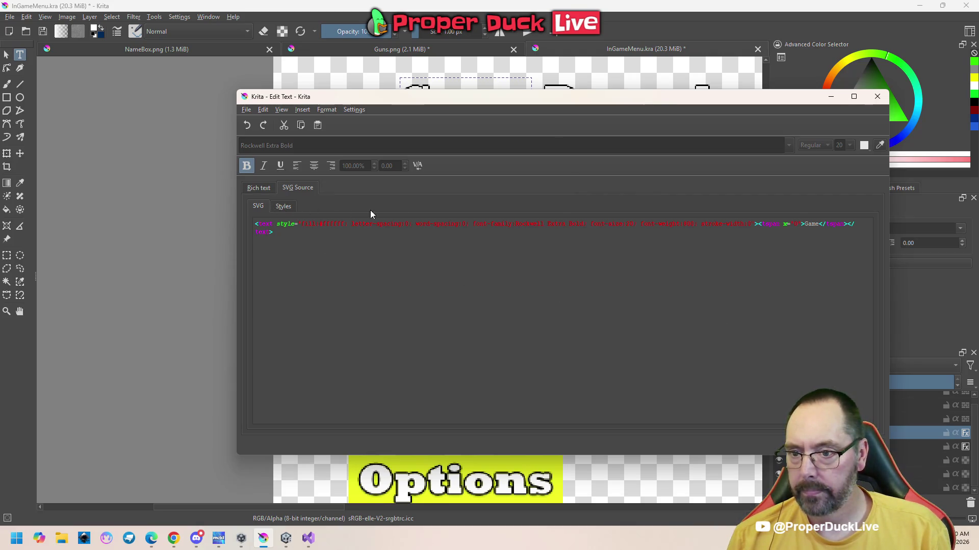
type("0")
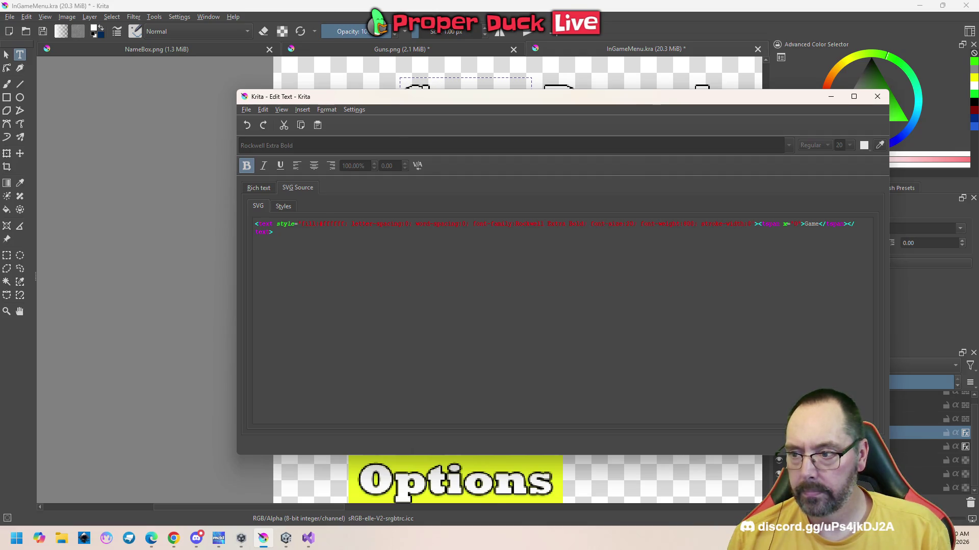
key("ctrl+s")
- Return to the Guns.png letter sprite sheet
scroll(435, 304, "down", 5)
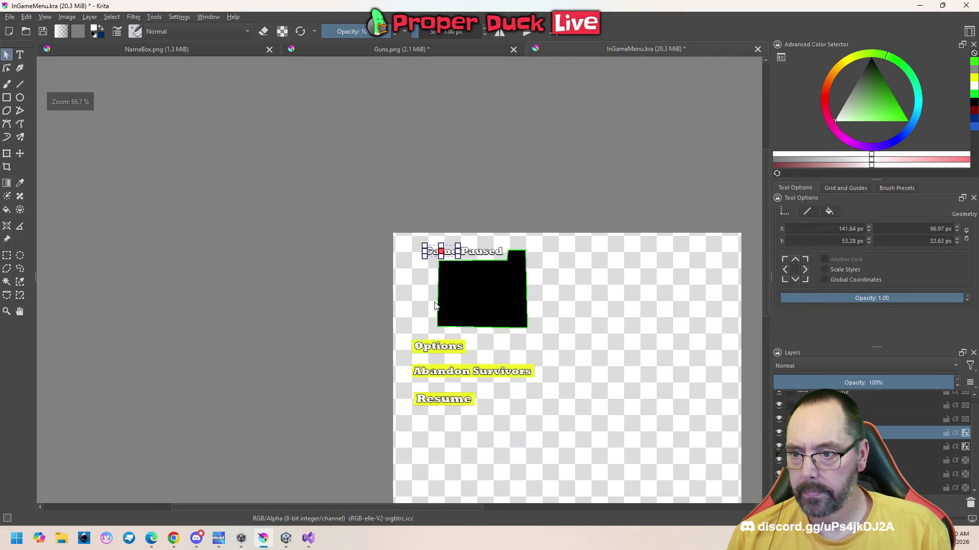
scroll(472, 367, "up", 3)
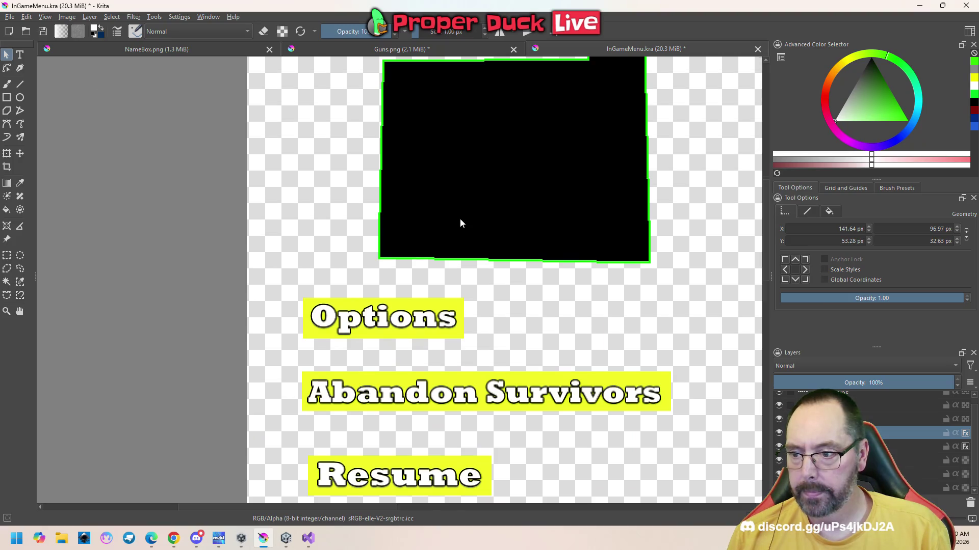
scroll(459, 223, "down", 2)
left_click(380, 50)
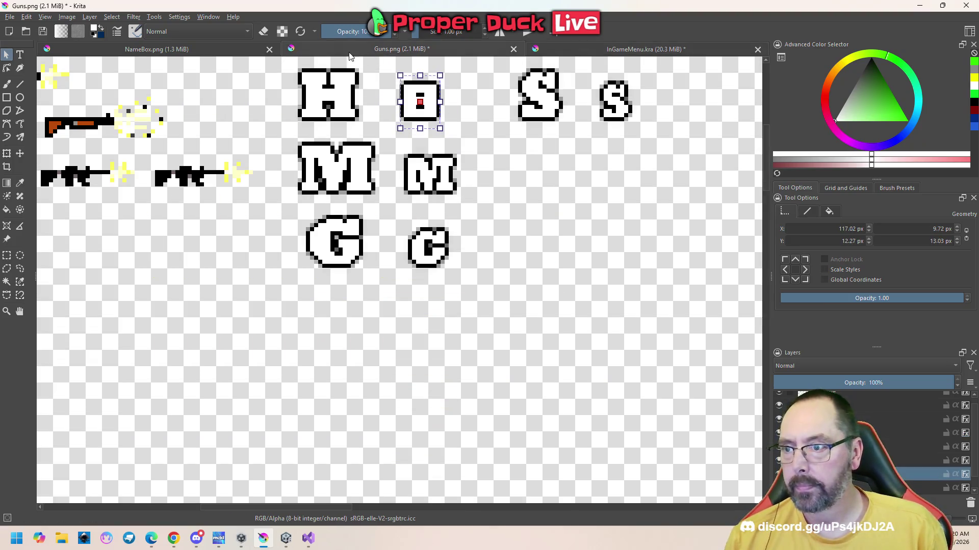
scroll(417, 138, "down", 3)
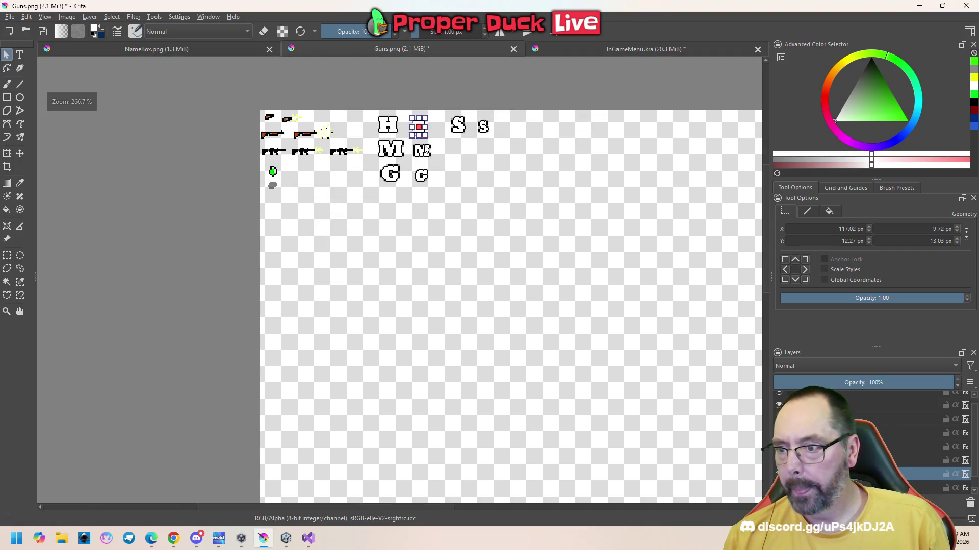
scroll(433, 118, "up", 3)
scroll(434, 123, "up", 1)
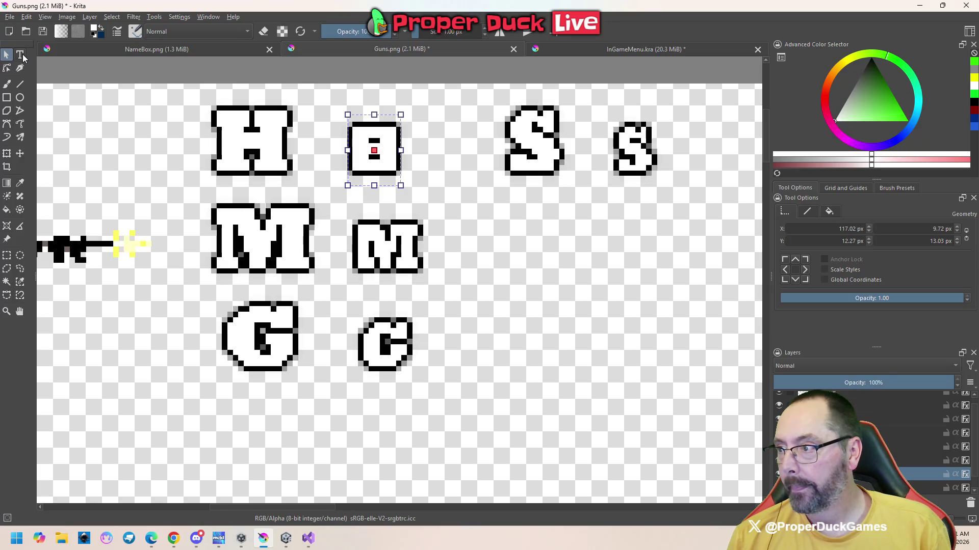
left_click(21, 56)
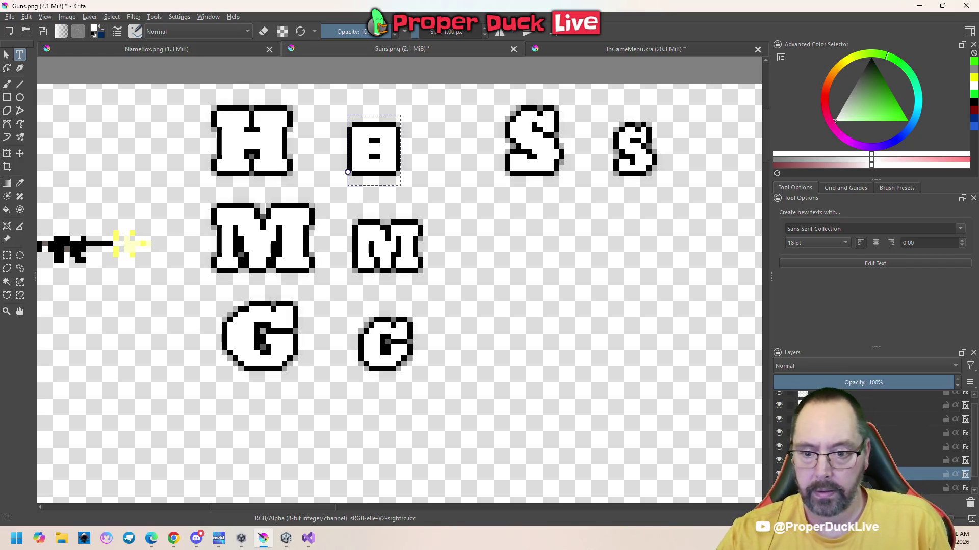
mouse_move(816, 474)
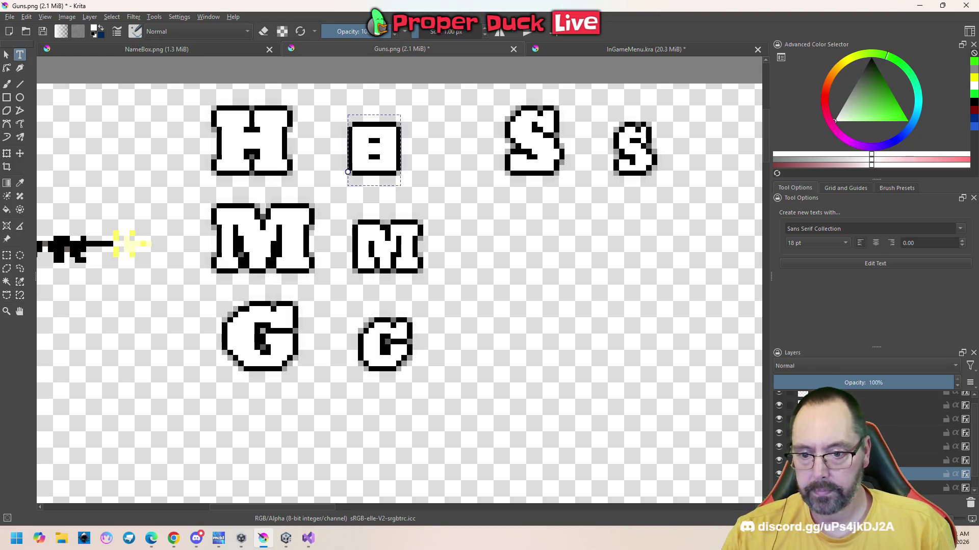
left_click(867, 474)
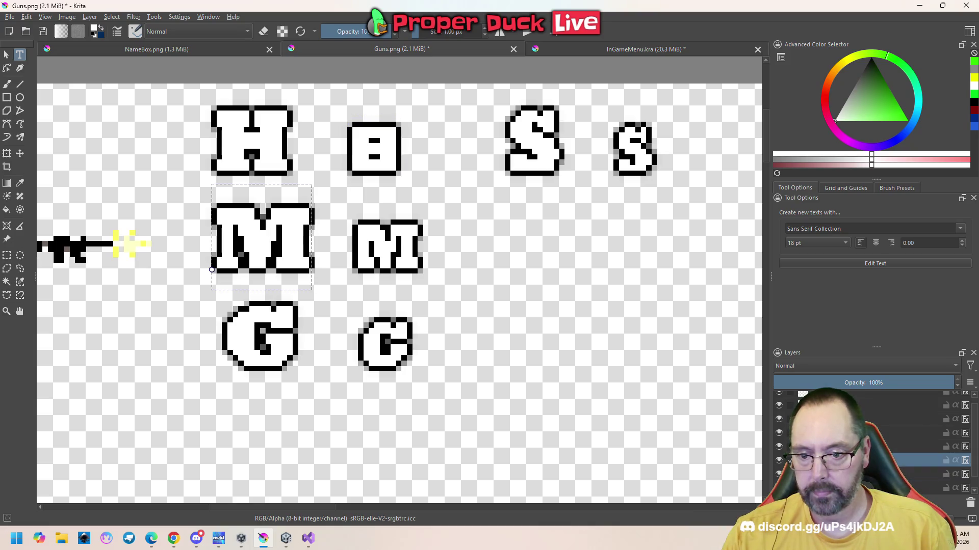
- Open the small B letter in the text editor and view its Rockwell Extra Bold rich text
right_click(815, 474)
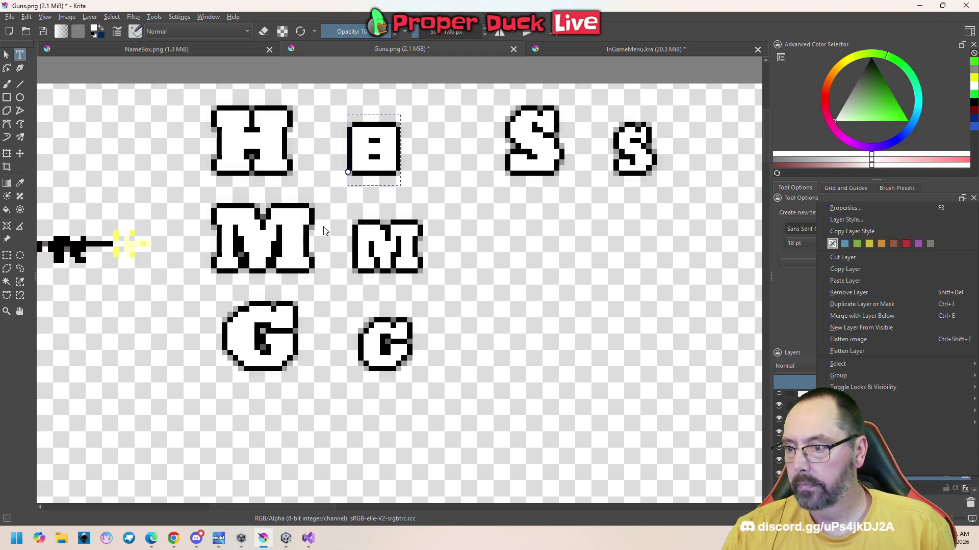
double_click(378, 163)
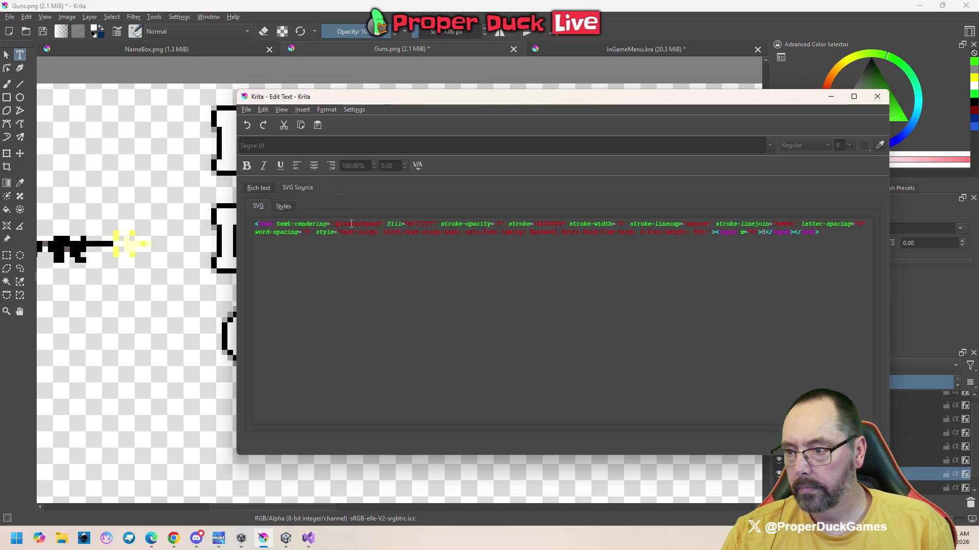
left_click_drag(382, 225, 281, 225)
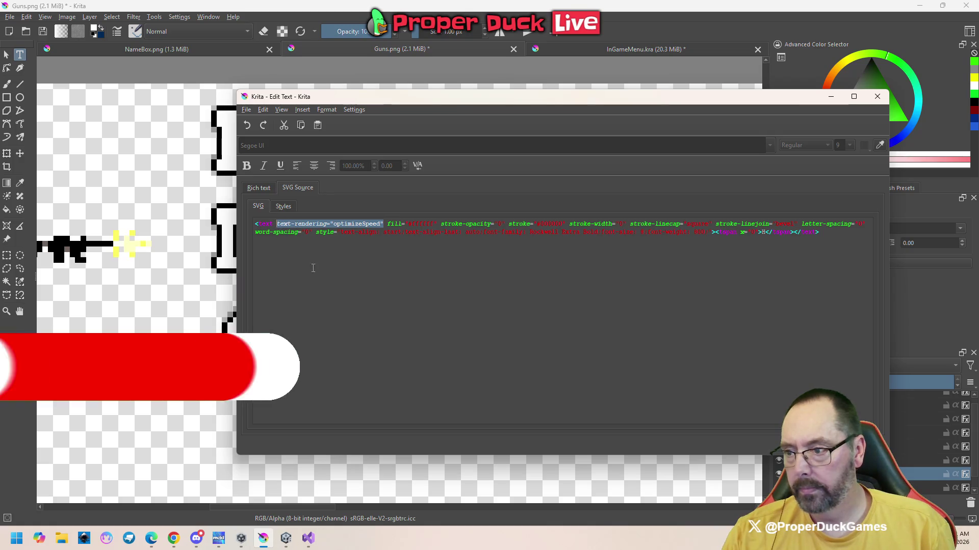
mouse_move(370, 102)
left_mouse_down()
mouse_move(482, 403)
mouse_move(385, 95)
left_mouse_up()
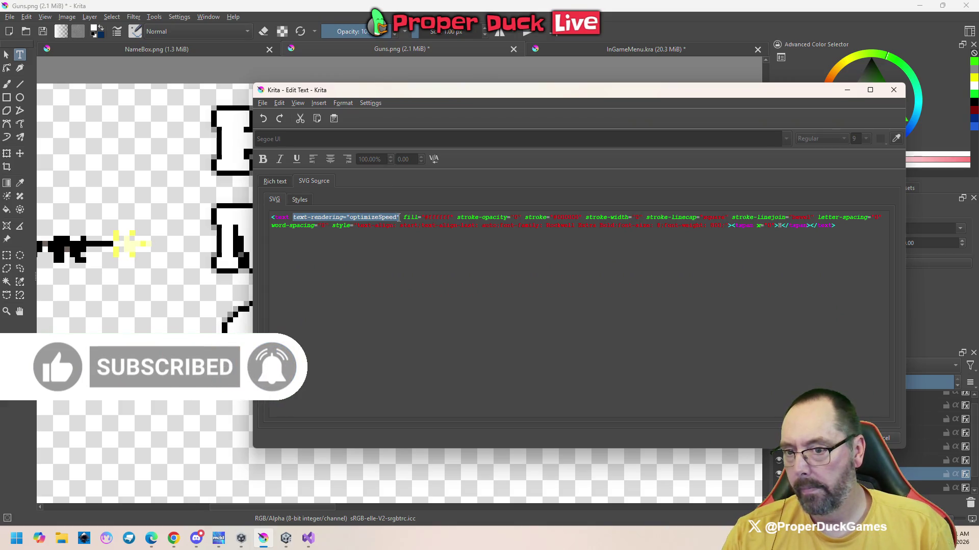
left_click(274, 184)
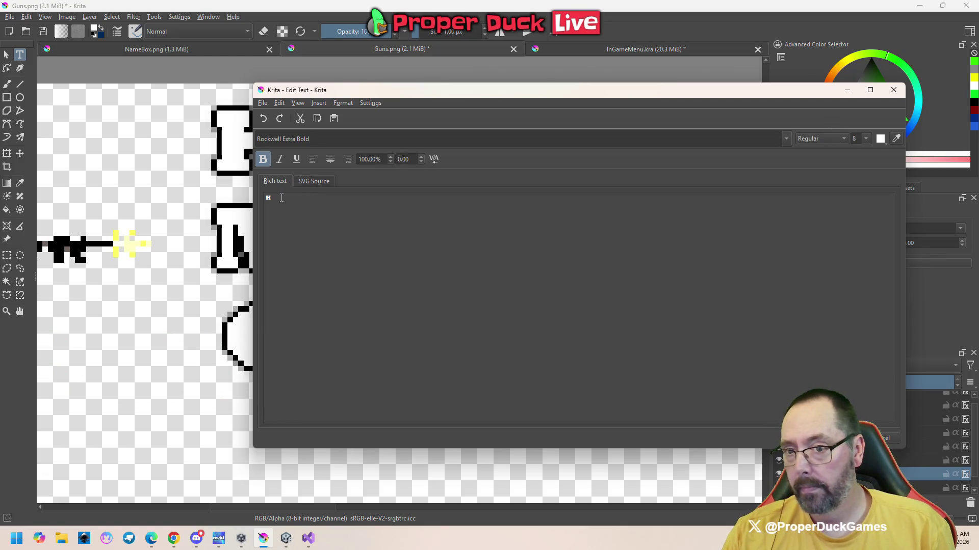
- Try font size 10 for the small B letter, then return it to 8
left_click_drag(372, 95, 383, 197)
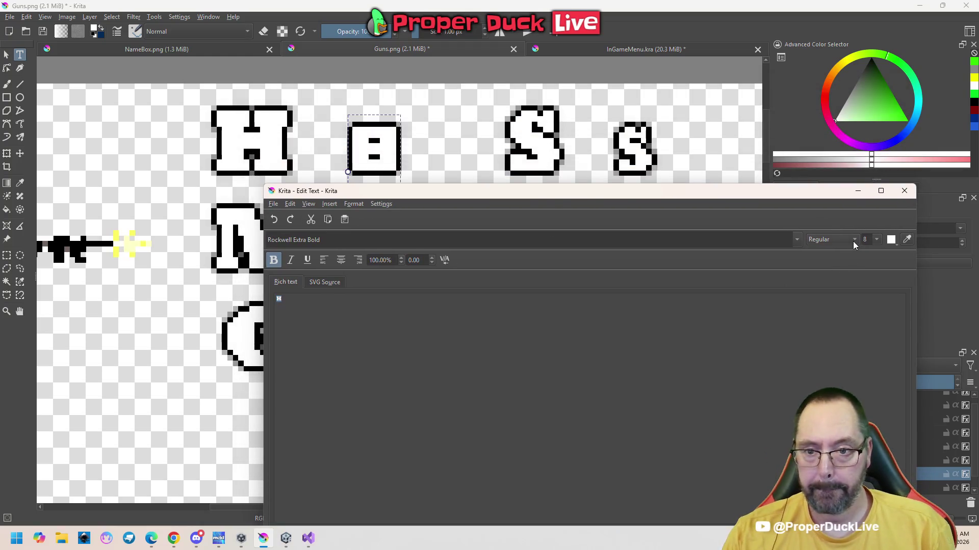
left_click(876, 240)
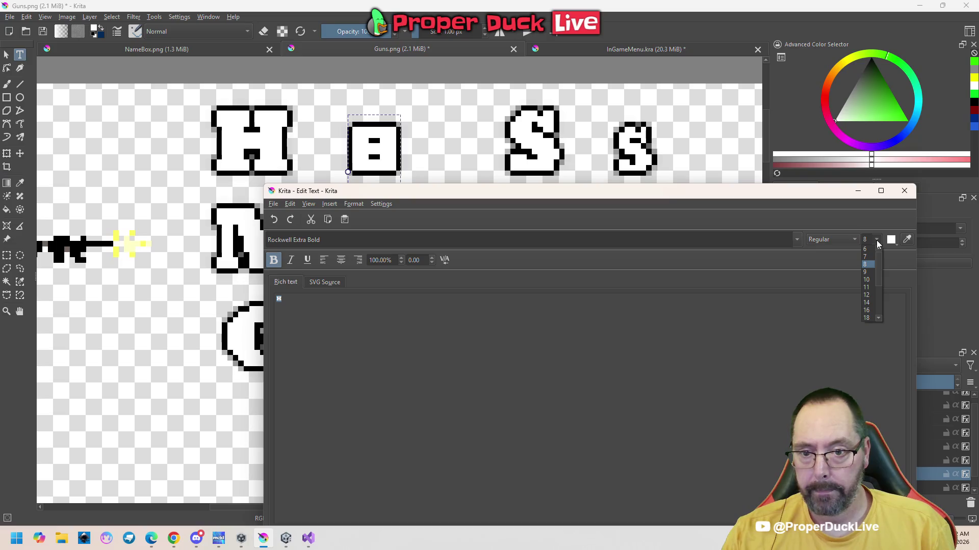
left_click(867, 282)
left_click_drag(711, 191, 684, 100)
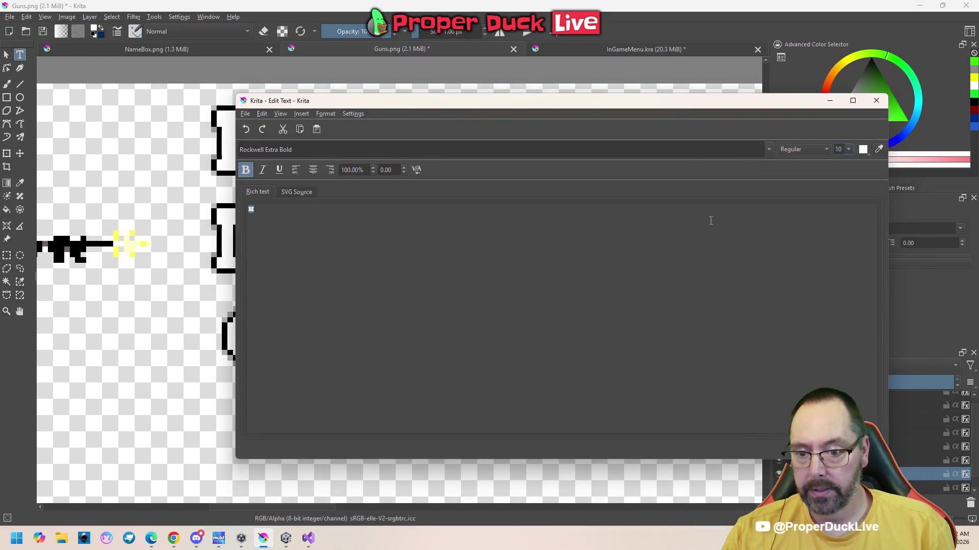
mouse_move(487, 106)
left_mouse_down()
mouse_move(549, 216)
mouse_move(539, 212)
mouse_move(511, 123)
left_mouse_up()
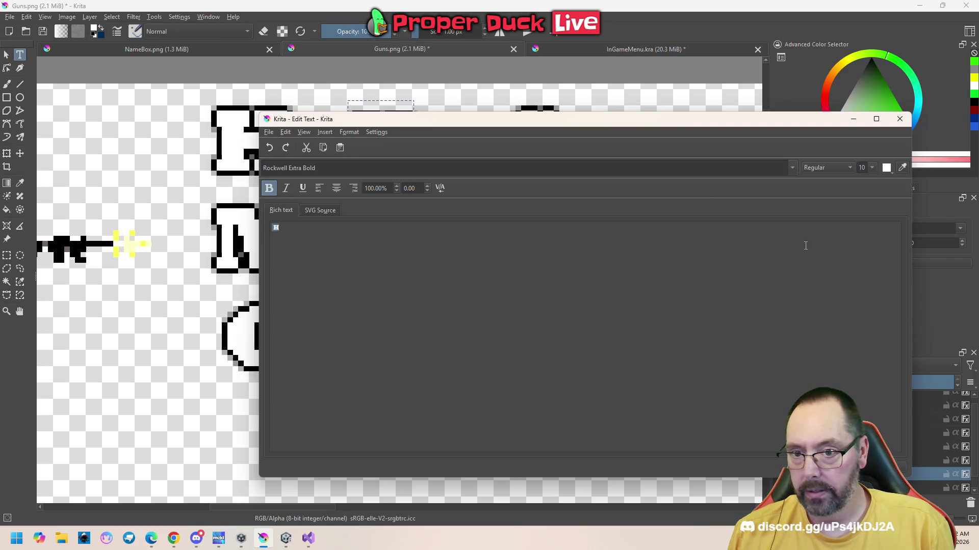
left_click(872, 168)
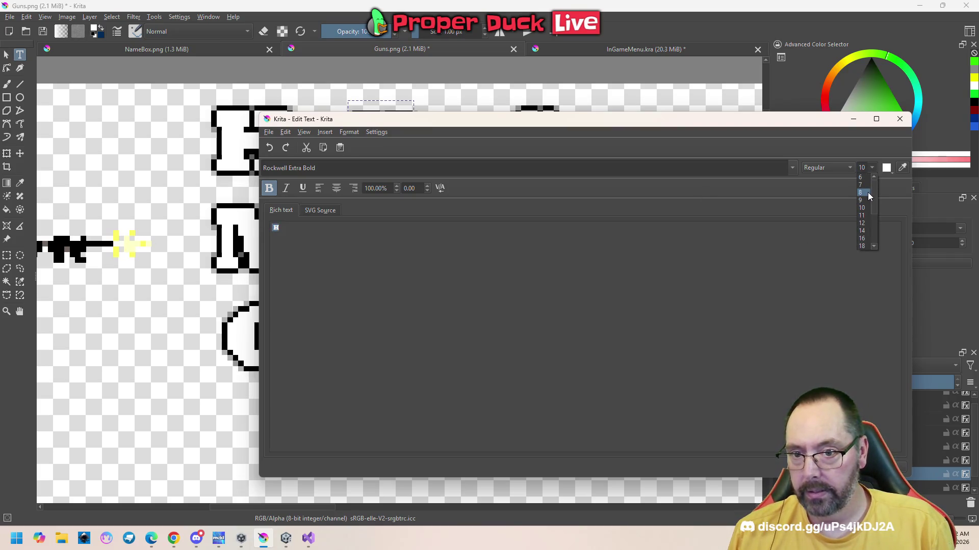
left_click(867, 192)
- Try size 9, settle back on size 8, and save the text edit
mouse_move(529, 114)
left_mouse_down()
mouse_move(547, 223)
mouse_move(462, 66)
mouse_move(474, 112)
left_mouse_up()
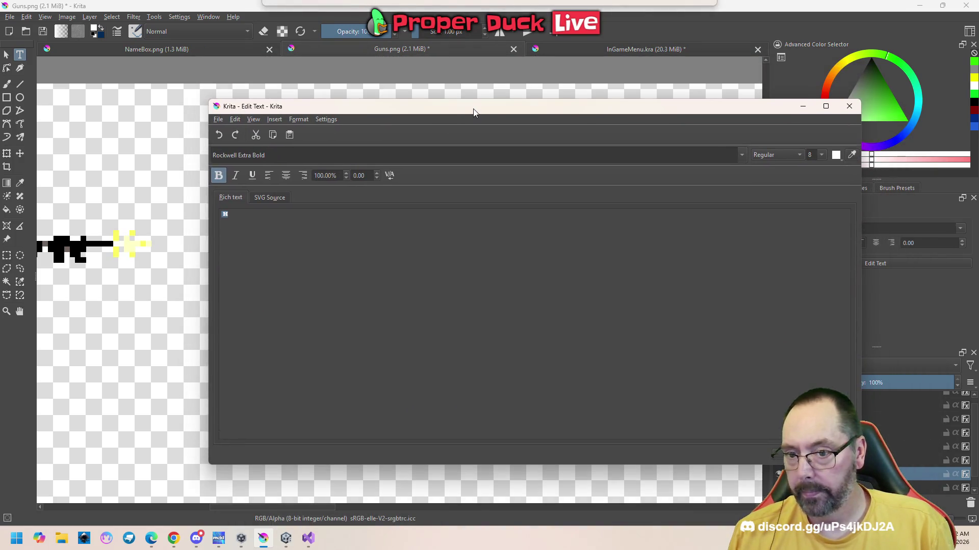
left_click(823, 156)
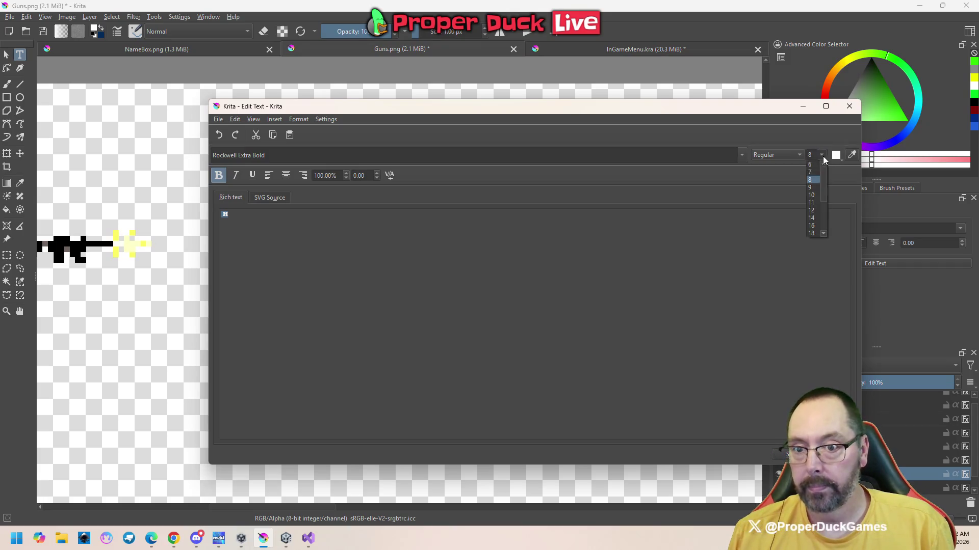
left_click(818, 187)
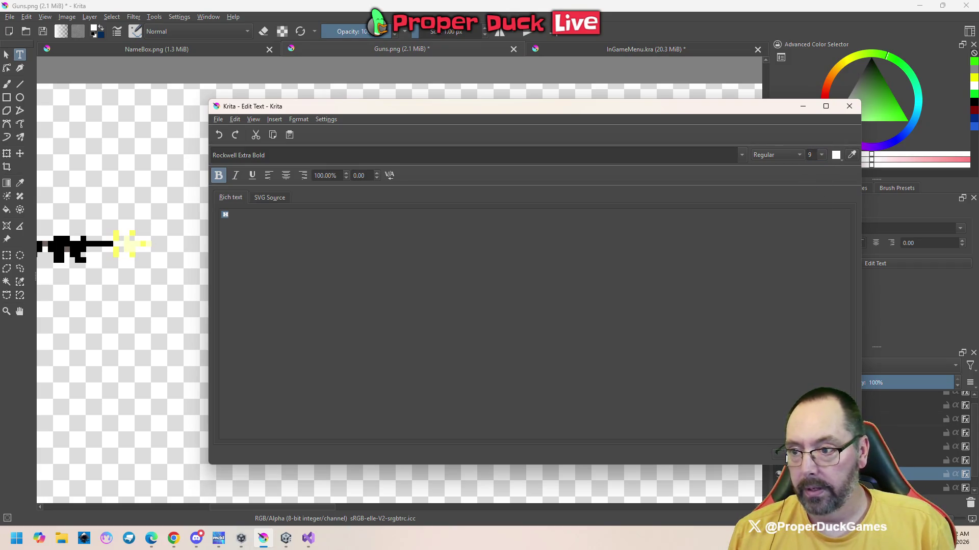
mouse_move(447, 112)
left_mouse_down()
mouse_move(481, 294)
mouse_move(405, 78)
left_mouse_up()
left_click(779, 121)
left_click(773, 146)
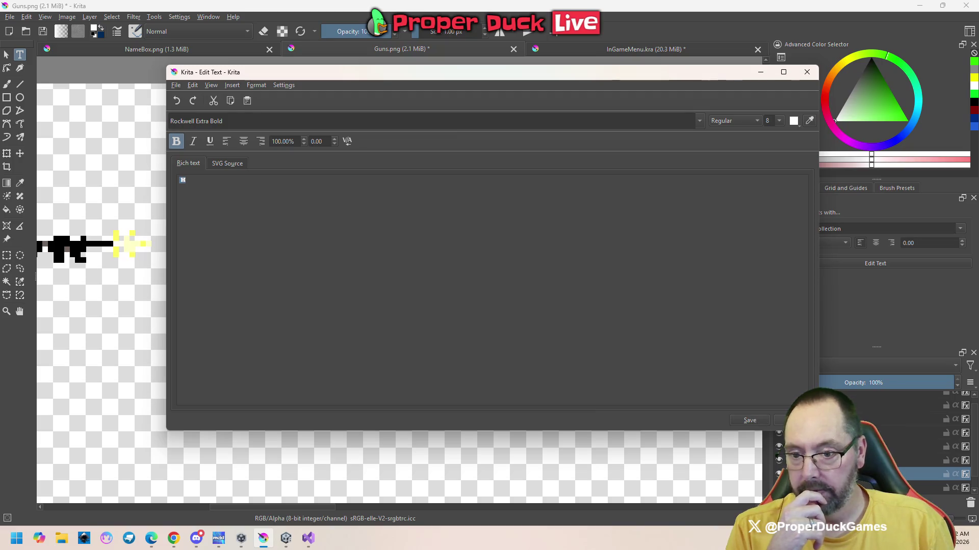
left_click(749, 420)
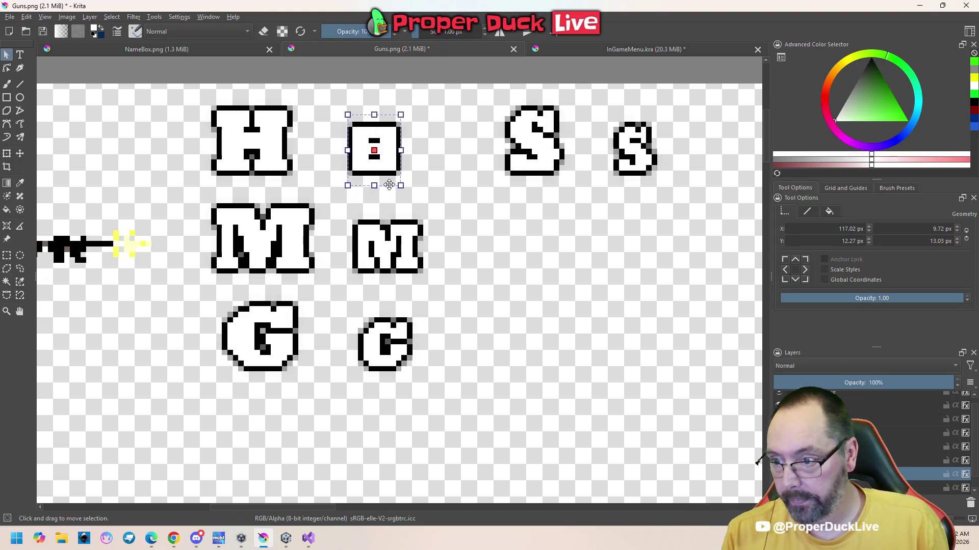
- Save Guns.png, confirming the PNG export options
key("ctrl+s")
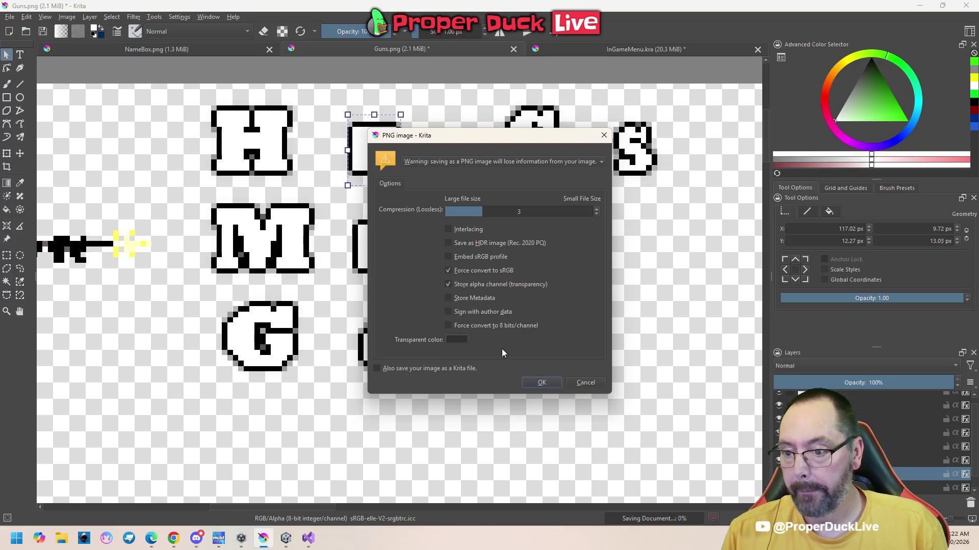
left_click(542, 383)
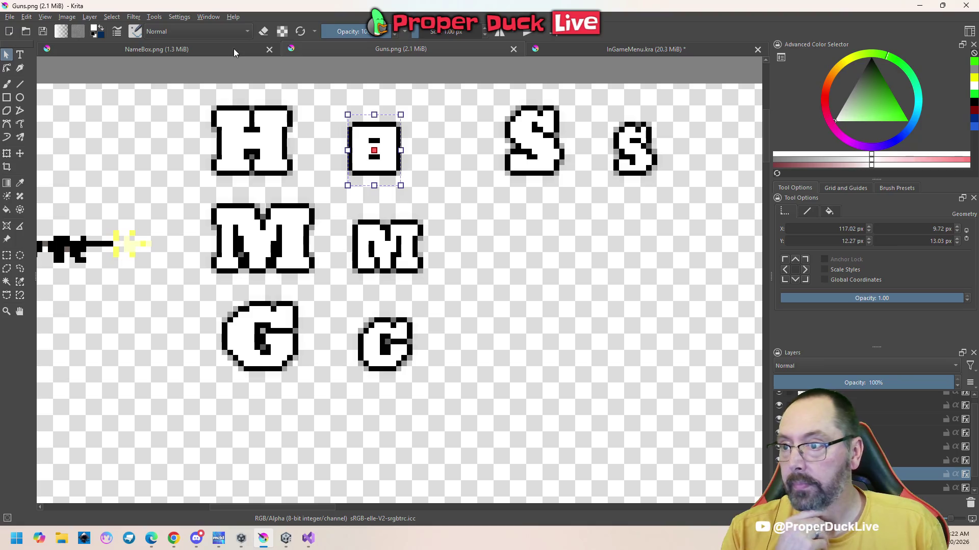
scroll(436, 210, "down", 4, "ctrl")
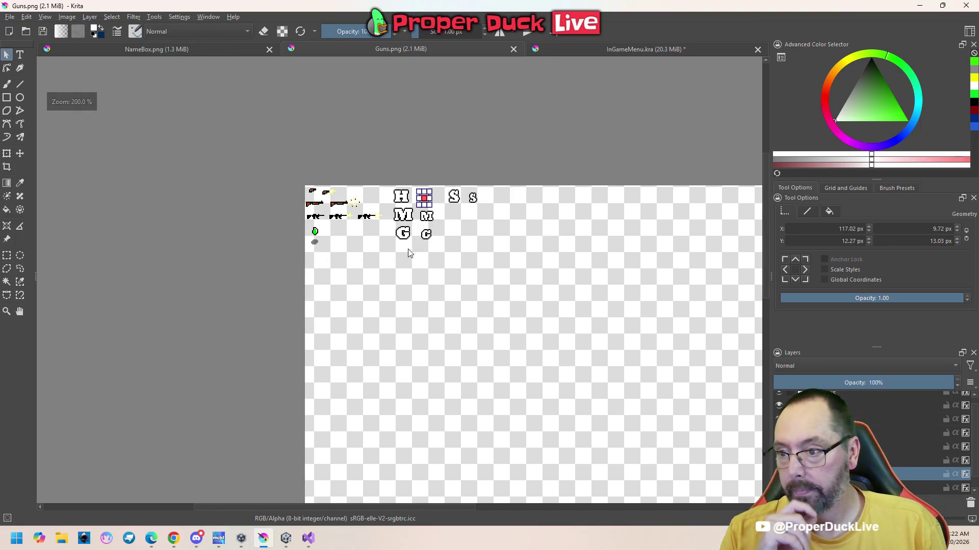
scroll(422, 241, "up", 2)
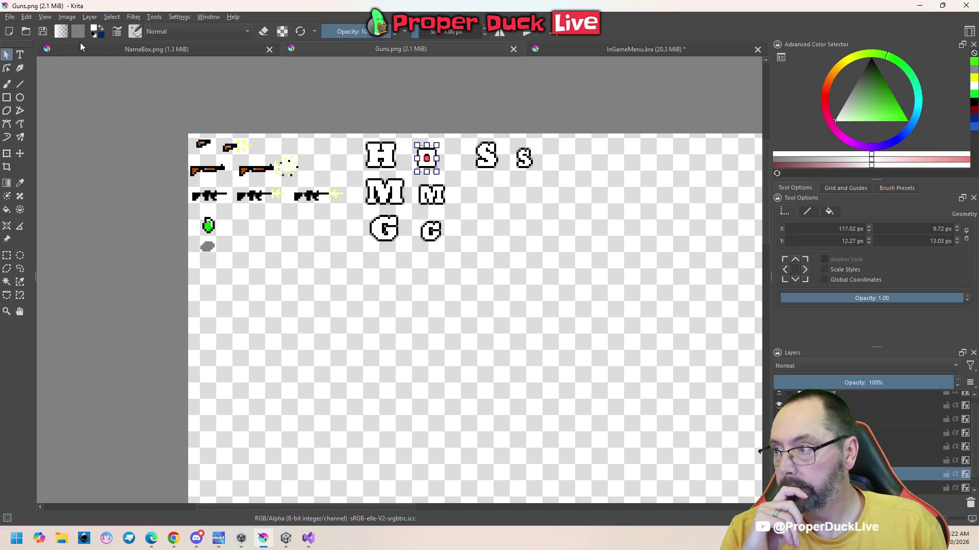
- Save the sprite sheet as the Krita document Guns.kra
left_click(10, 17)
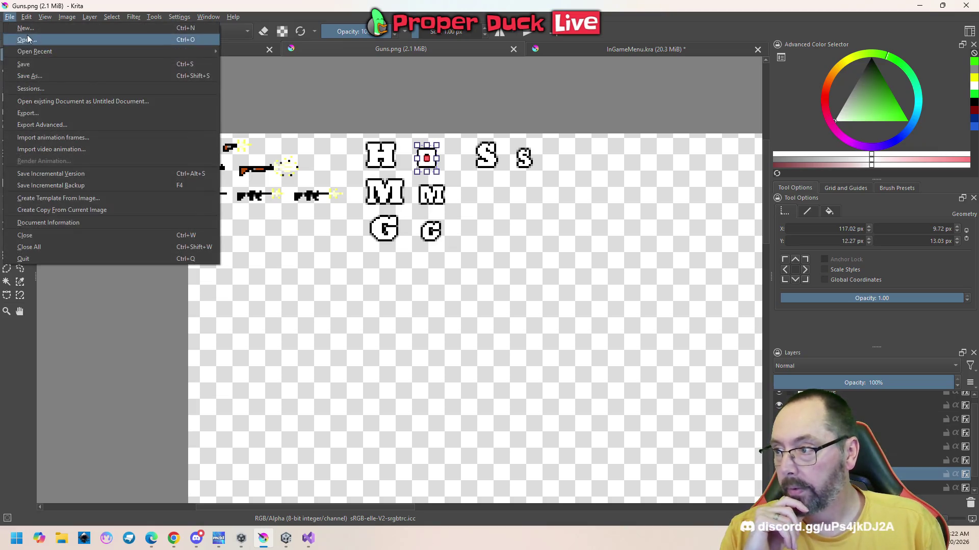
left_click(62, 74)
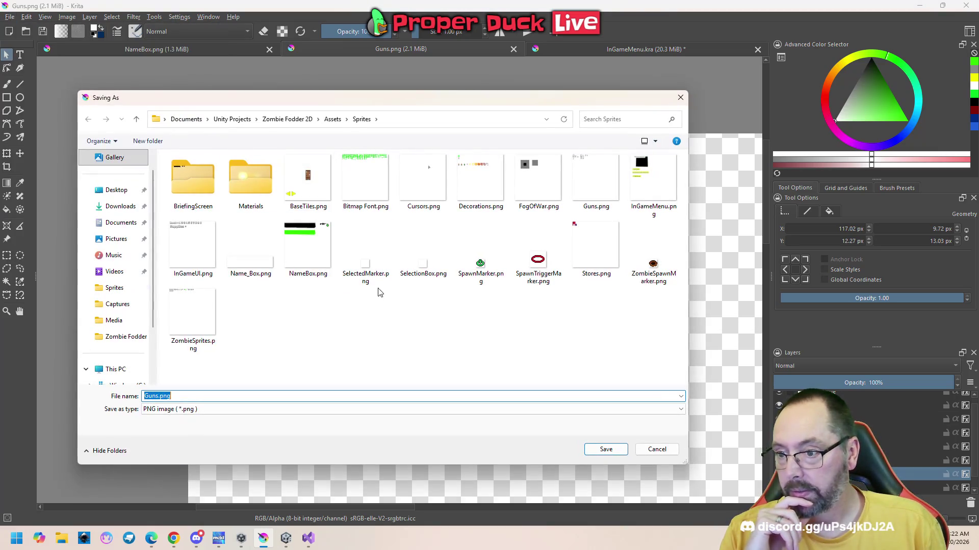
left_click(593, 179)
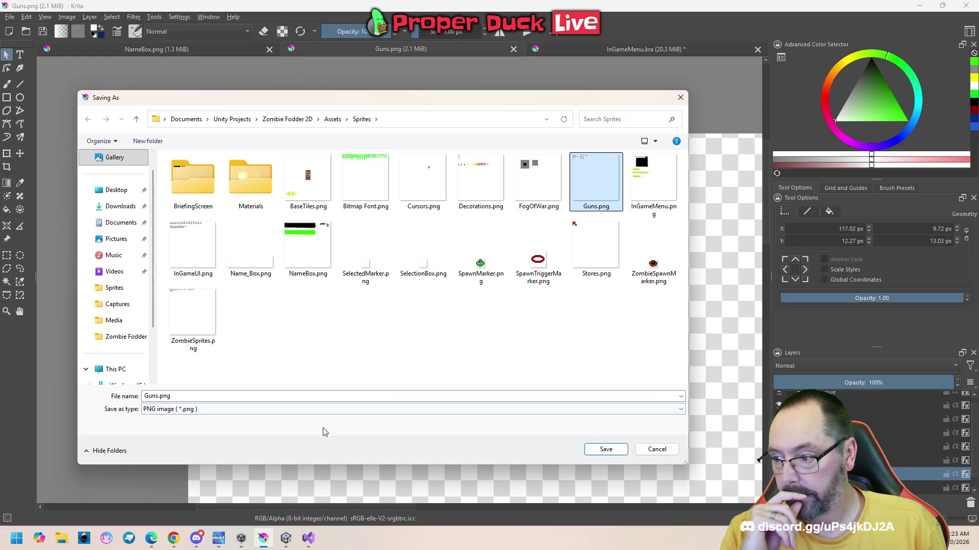
left_click(325, 410)
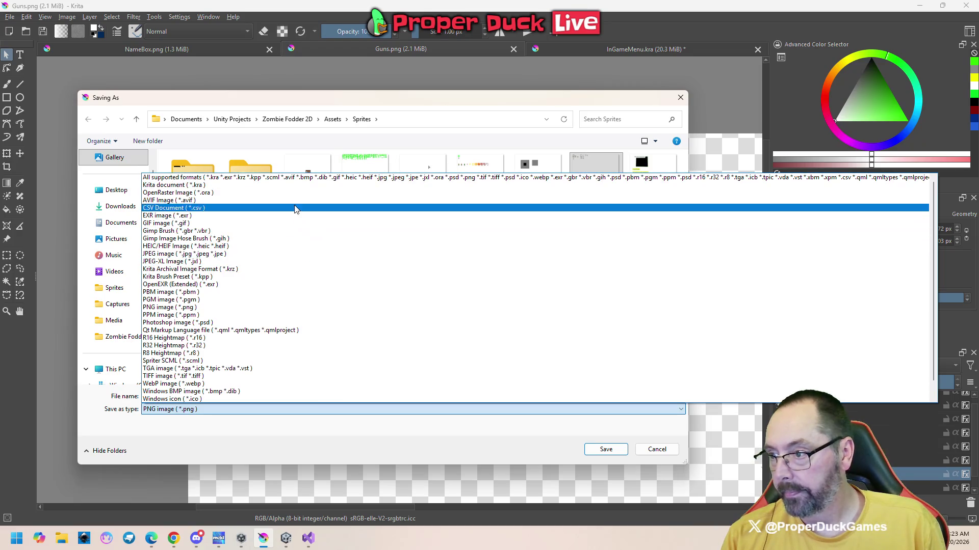
left_click(295, 191)
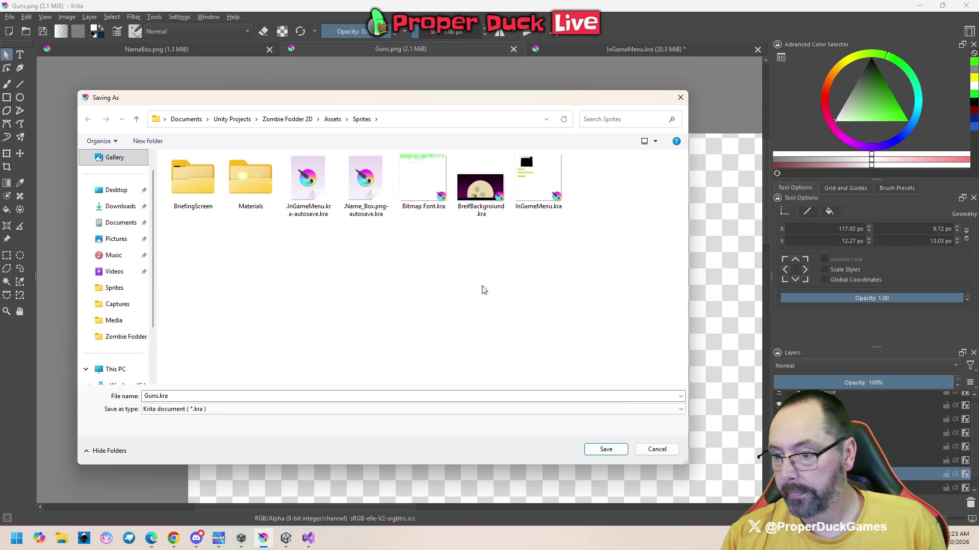
left_click(606, 450)
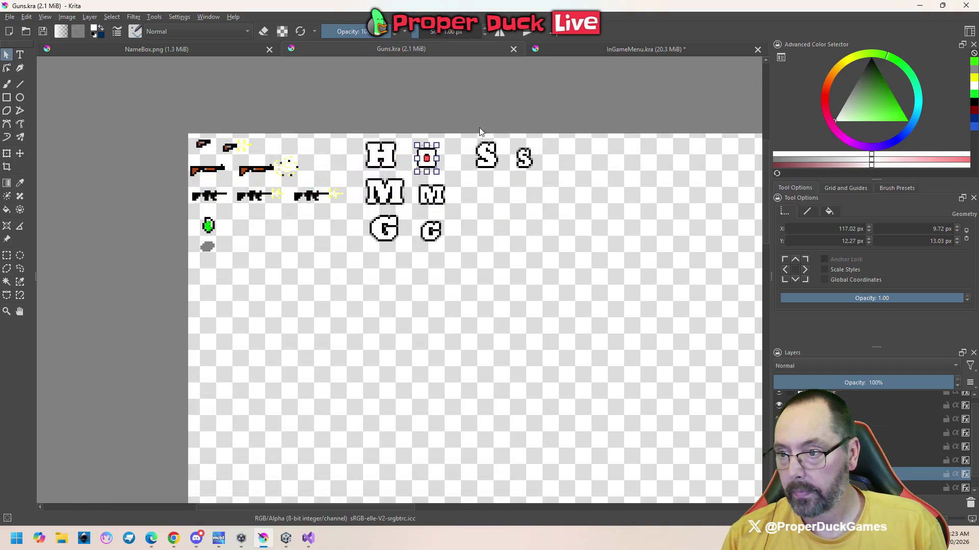
- Deselect the small letter shape and bring up the Open Images dialog
left_click(479, 109)
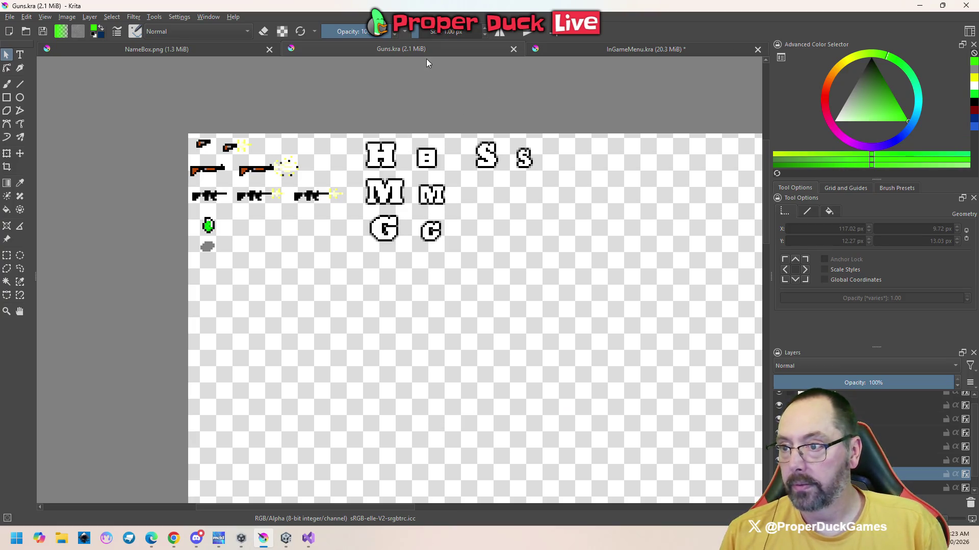
left_click(9, 17)
left_click(22, 42)
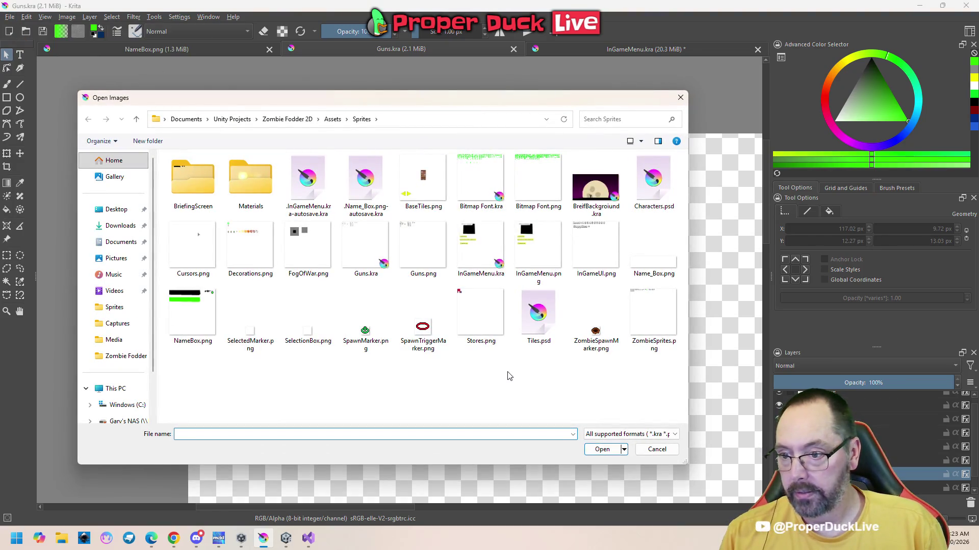
- Open Guns.png and extend the small H's upper and lower bars to the border in black
double_click(423, 247)
scroll(370, 241, "up", 8)
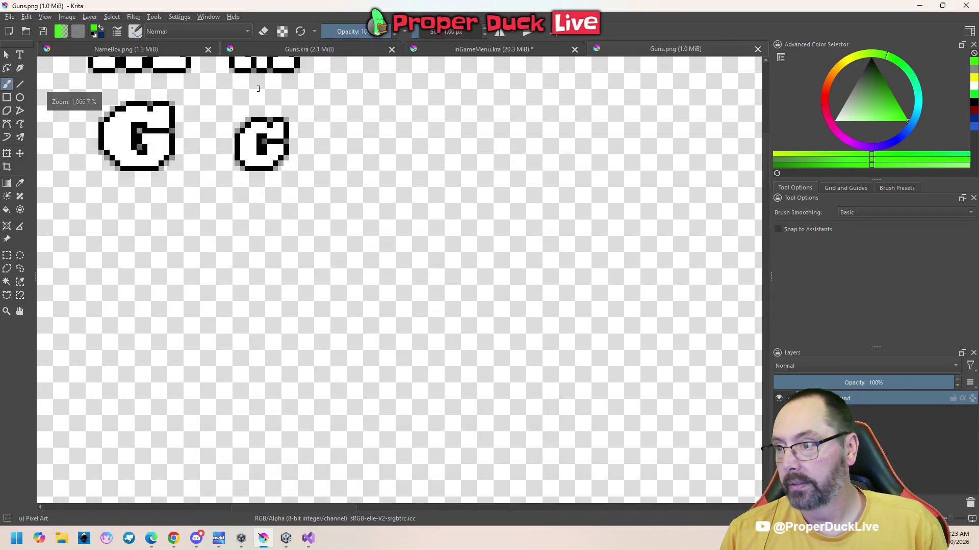
mouse_move(370, 241)
left_mouse_down()
mouse_move(343, 375)
mouse_move(379, 393)
left_mouse_up()
left_click(427, 220, "ctrl")
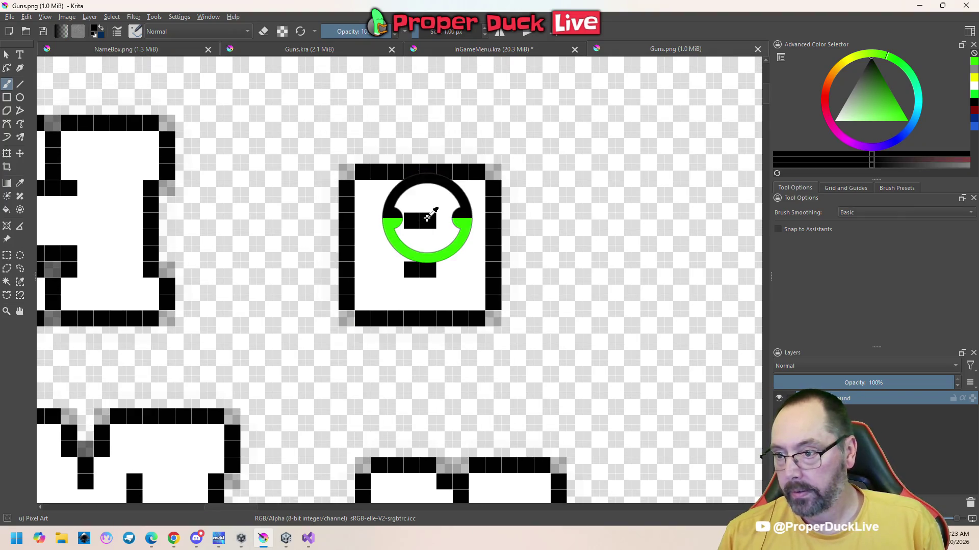
left_click(444, 221)
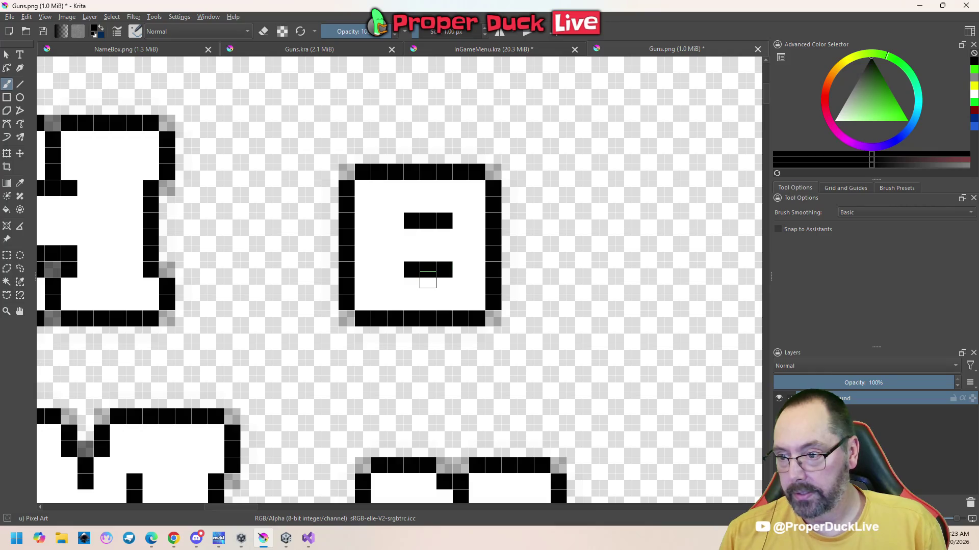
left_click_drag(428, 280, 429, 302)
left_click_drag(429, 220, 426, 174)
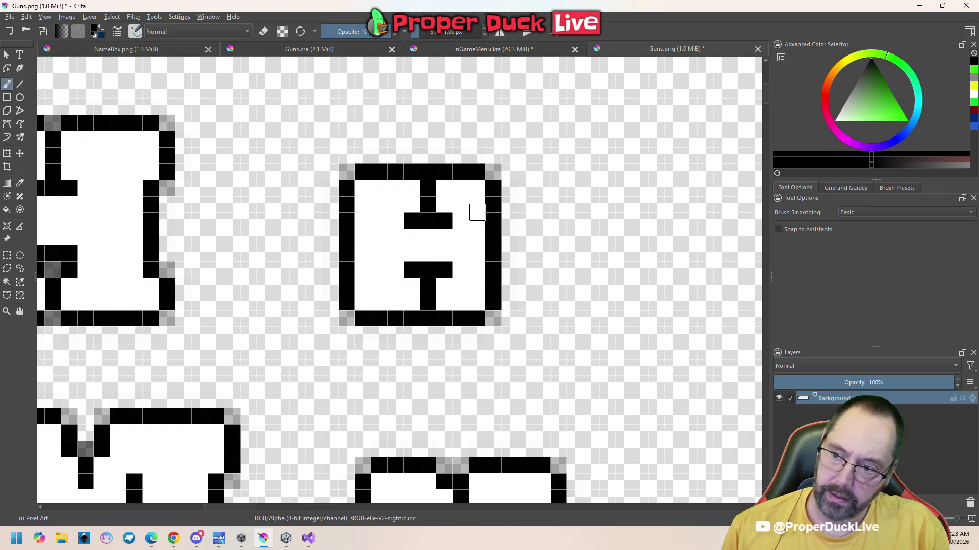
mouse_move(363, 221)
left_mouse_down()
mouse_move(364, 286)
mouse_move(360, 218)
mouse_move(348, 257)
left_mouse_up()
key("ctrl+z")
- Paint white over the small H's stray right-wall pixels near the top and bottom
key("e")
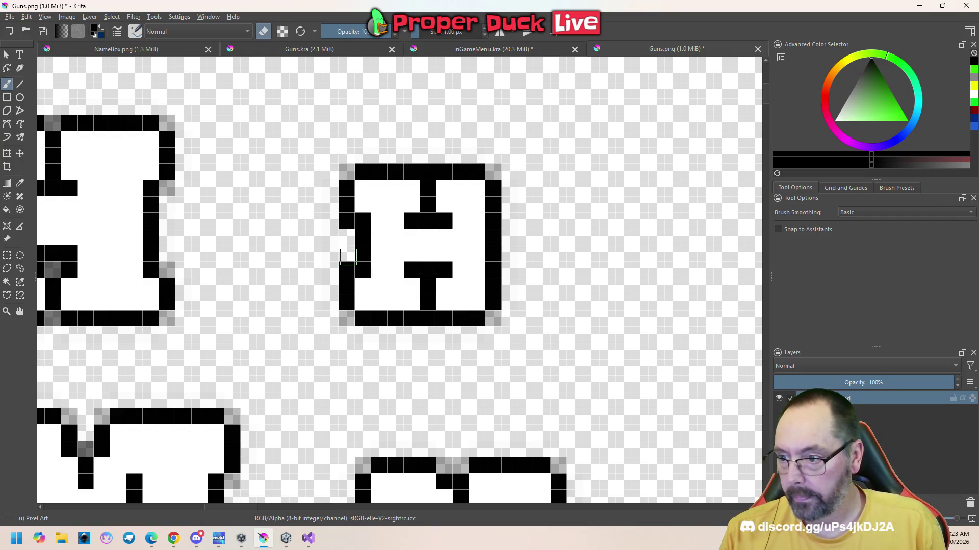
scroll(488, 328, "down", 3)
scroll(498, 257, "up", 4)
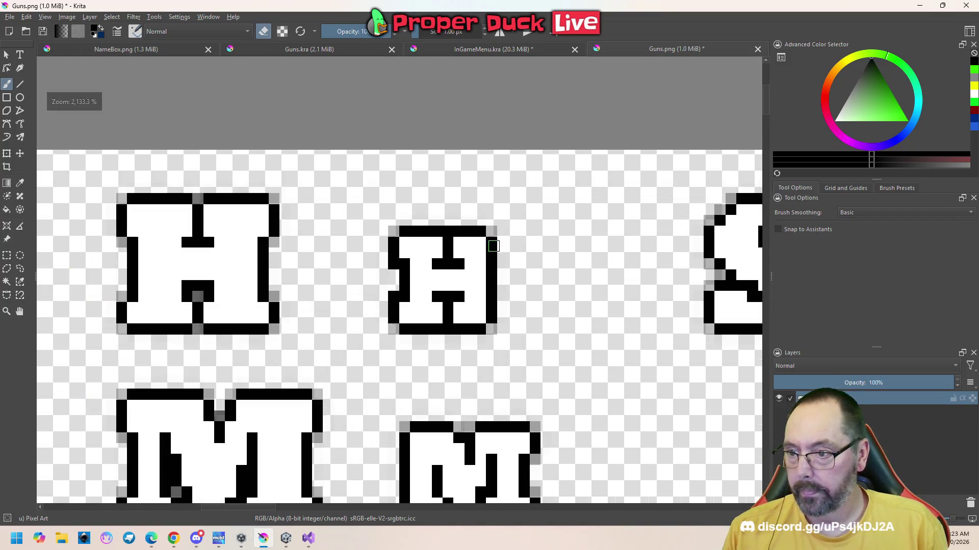
key("e")
left_click_drag(488, 239, 489, 260)
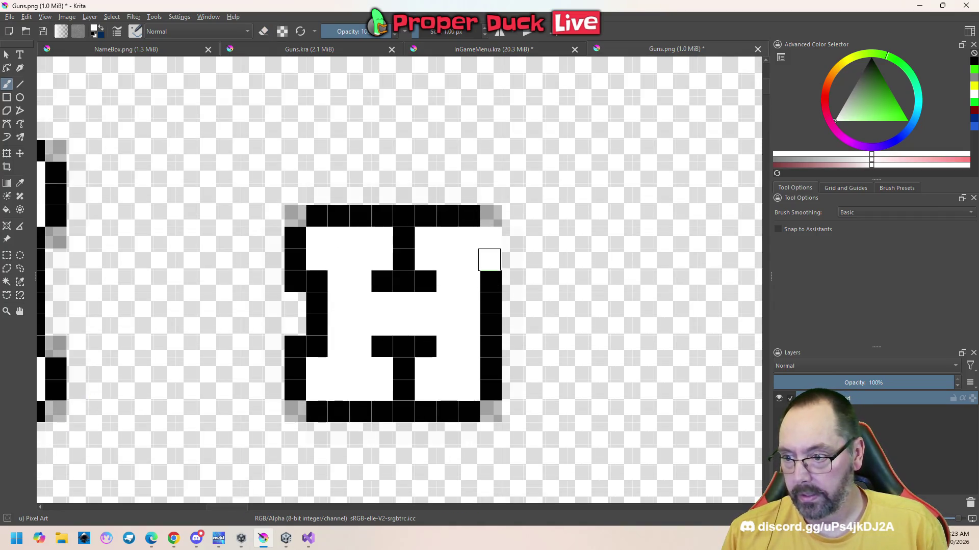
left_click_drag(488, 390, 489, 381)
- Outline the small H's right wall and right corners in black
left_click(468, 403, "ctrl")
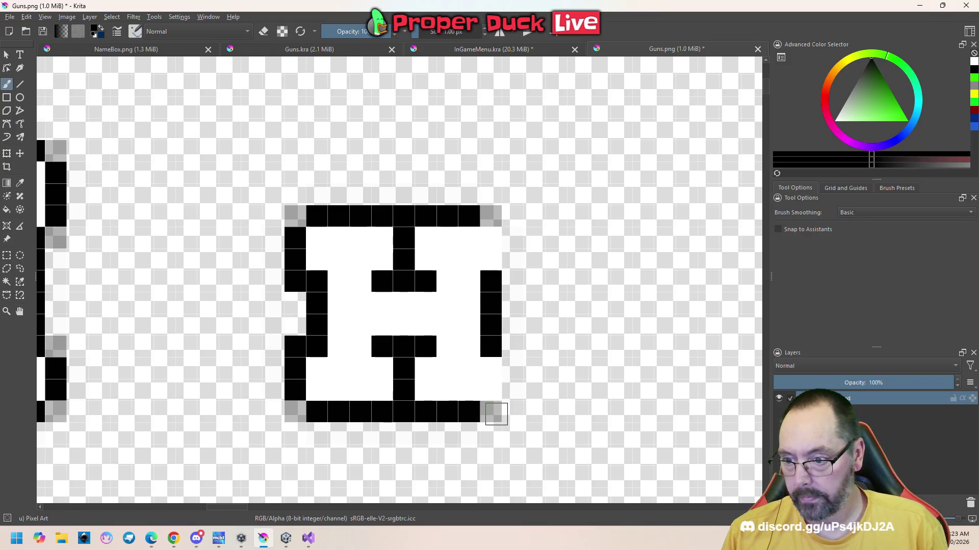
left_click(492, 411)
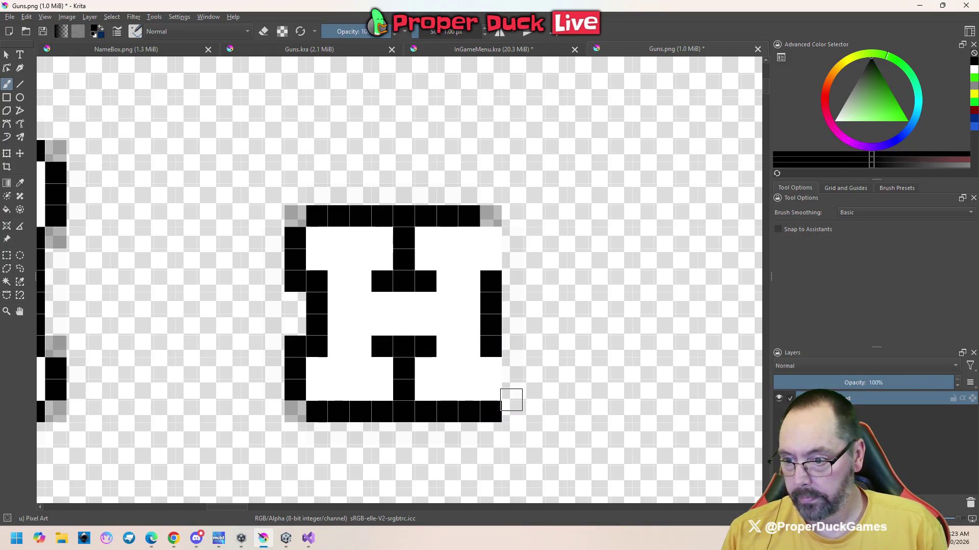
left_click_drag(511, 393, 512, 368)
left_click(510, 346)
left_click_drag(511, 280, 514, 240)
left_click(489, 217)
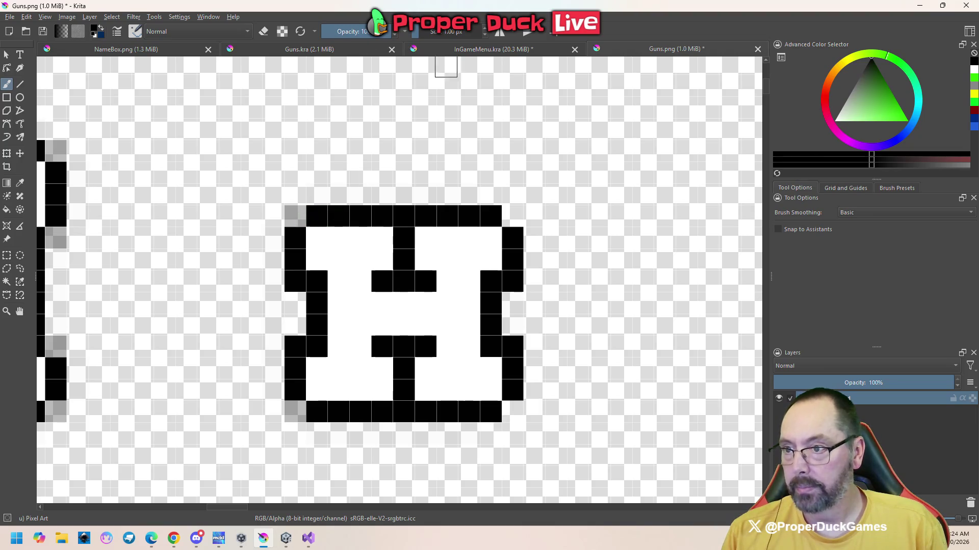
- At low brush opacity, add faint pixels at the H's top-right and bottom-right corners
left_click_drag(391, 28, 341, 34)
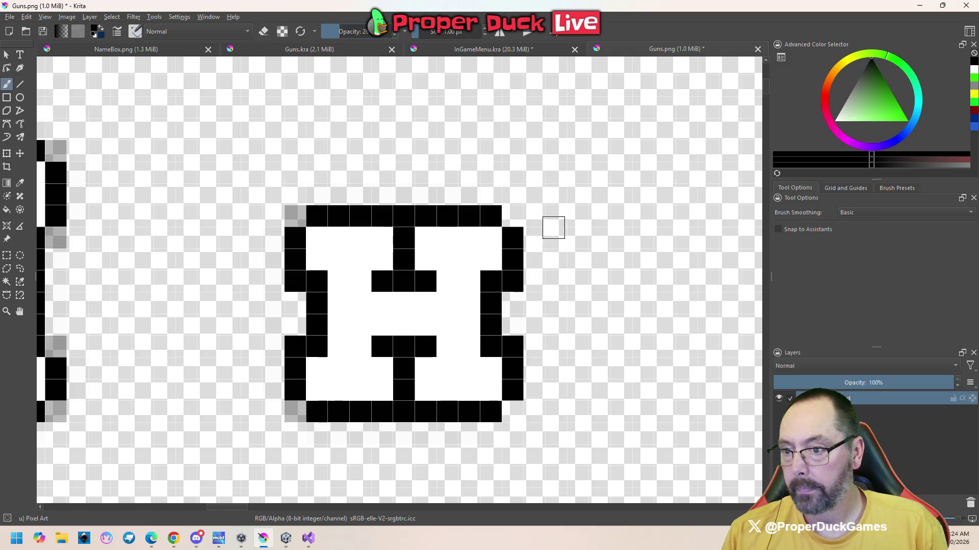
left_click(505, 211)
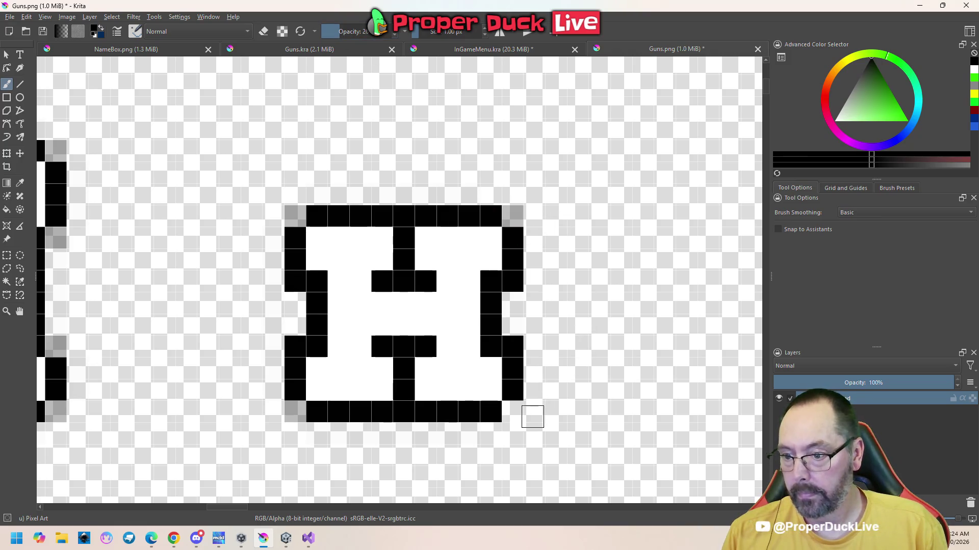
left_click(516, 412)
scroll(451, 344, "down", 4)
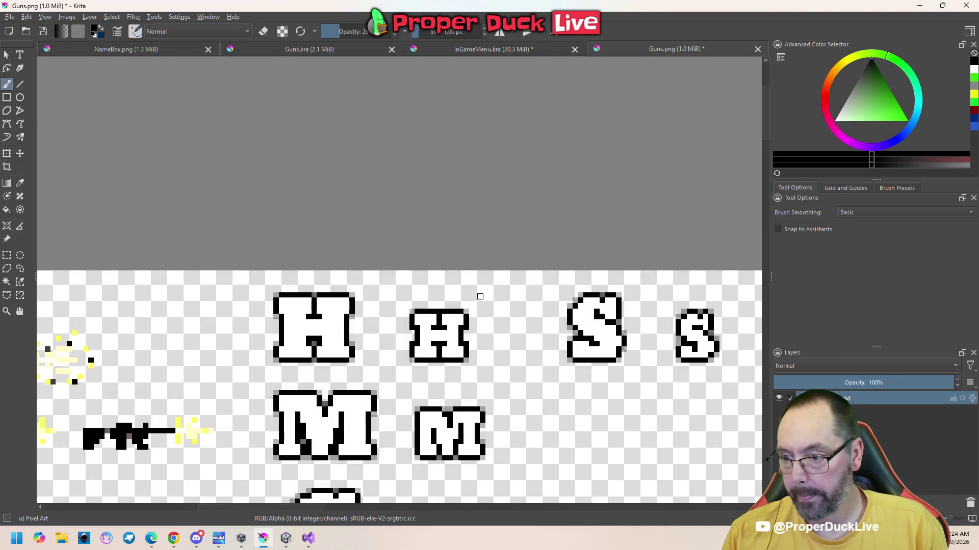
scroll(480, 297, "up", 2)
scroll(479, 306, "down", 1)
key("ctrl")
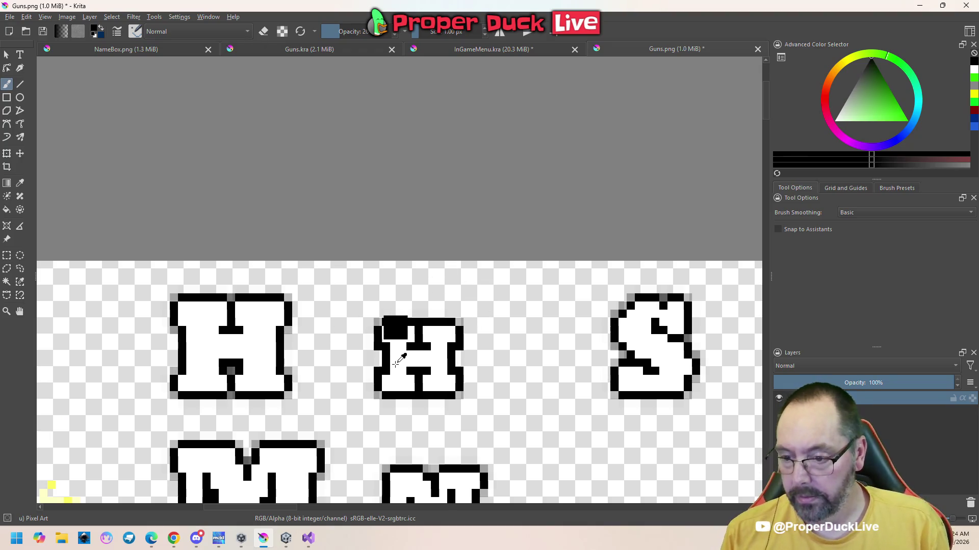
- Save the edited Guns.png, confirming the PNG export options
key("ctrl+s")
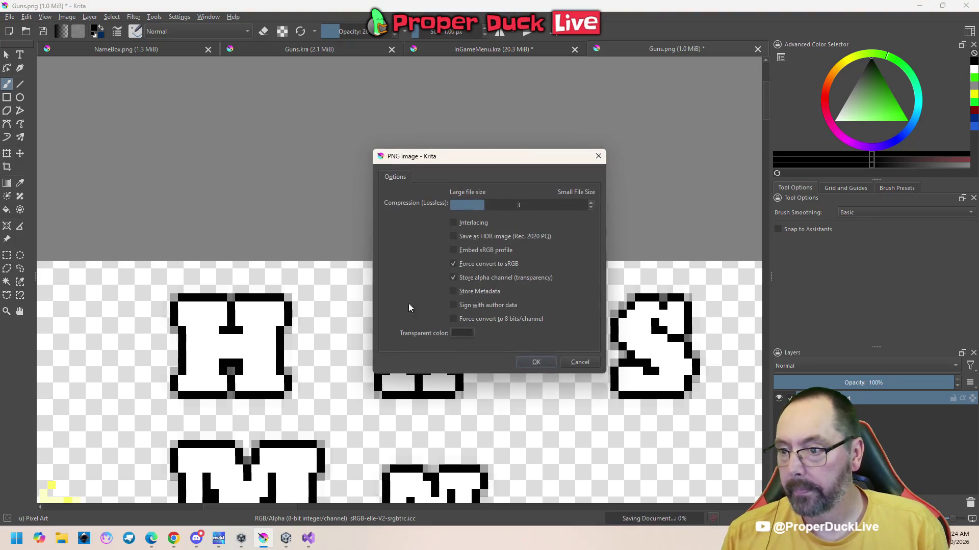
left_click(535, 363)
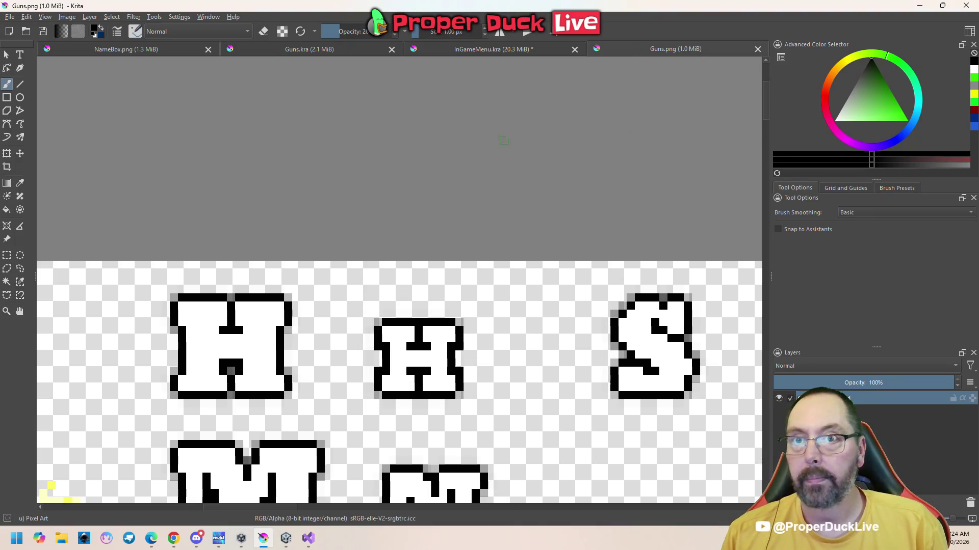
scroll(404, 328, "down", 3)
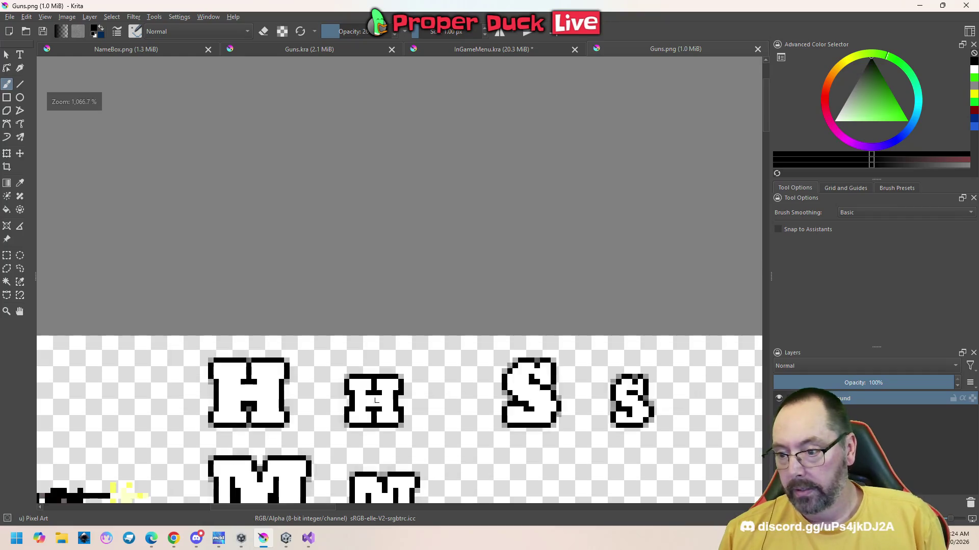
scroll(404, 329, "up", 5)
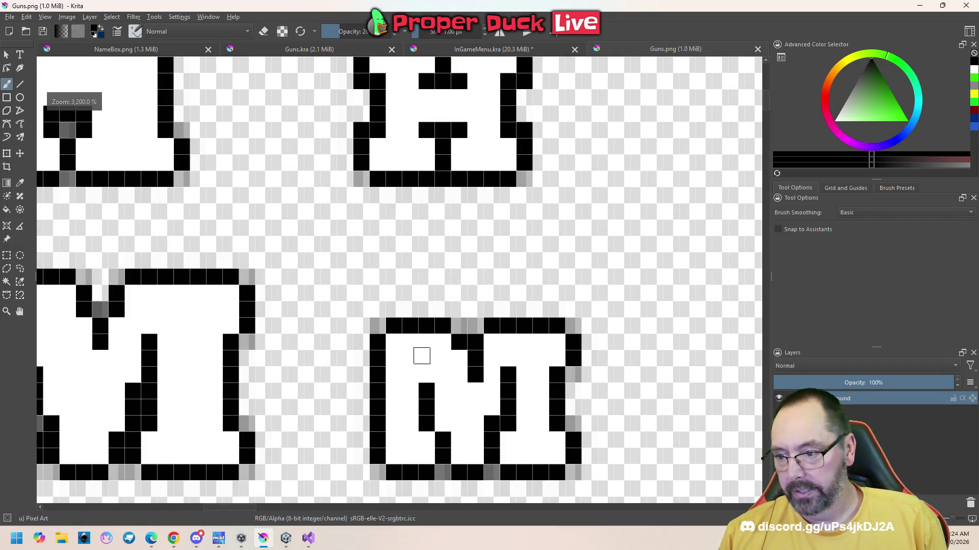
- Complete the small M's diagonal with a black pixel
left_click(443, 443)
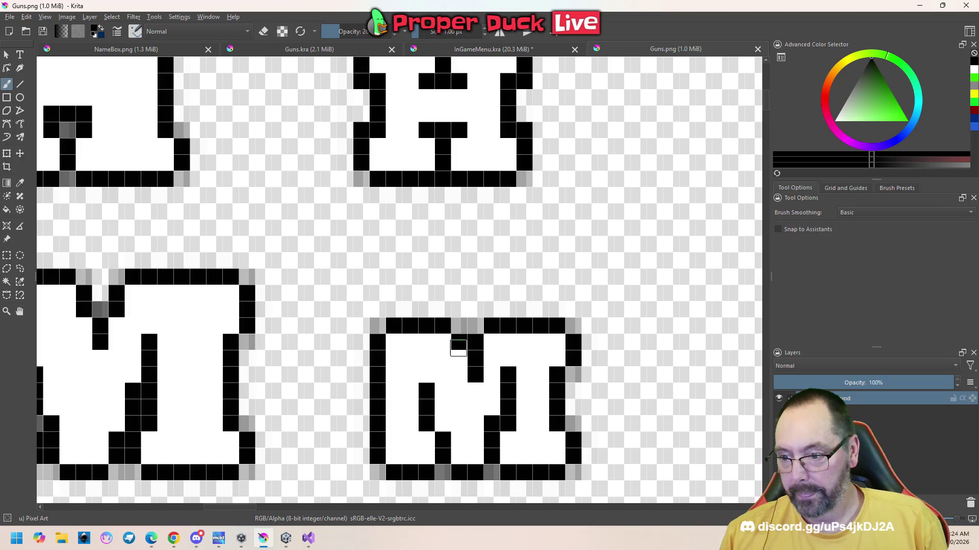
scroll(484, 416, "down", 3)
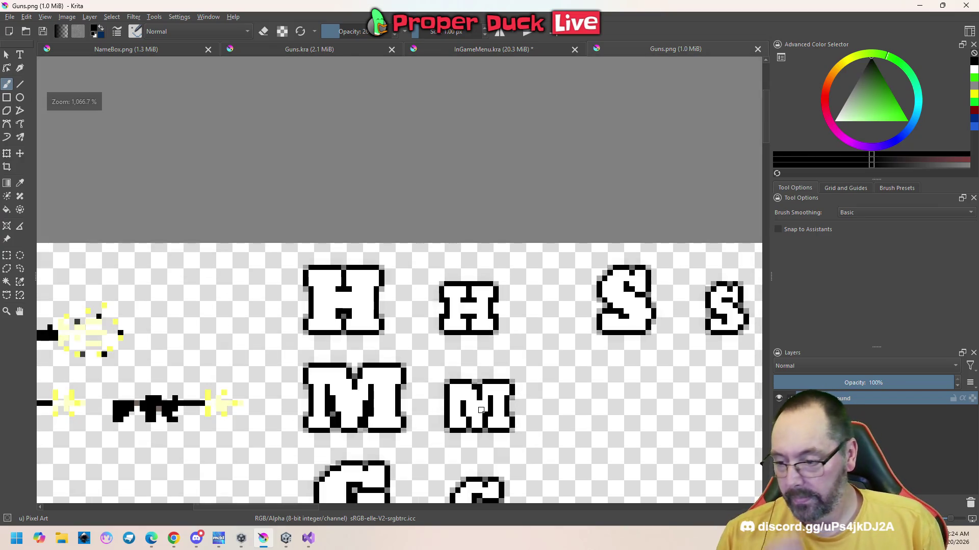
scroll(471, 405, "down", 1)
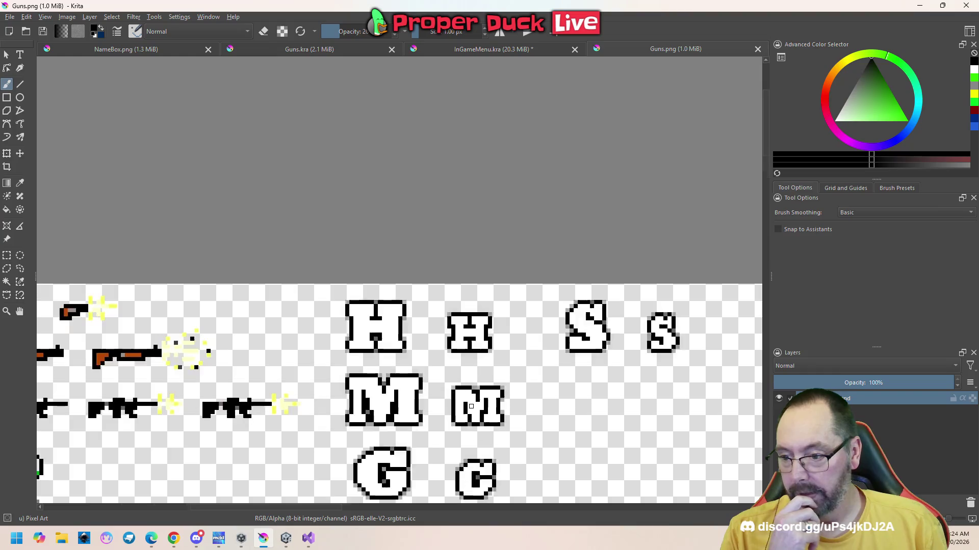
scroll(478, 417, "up", 1)
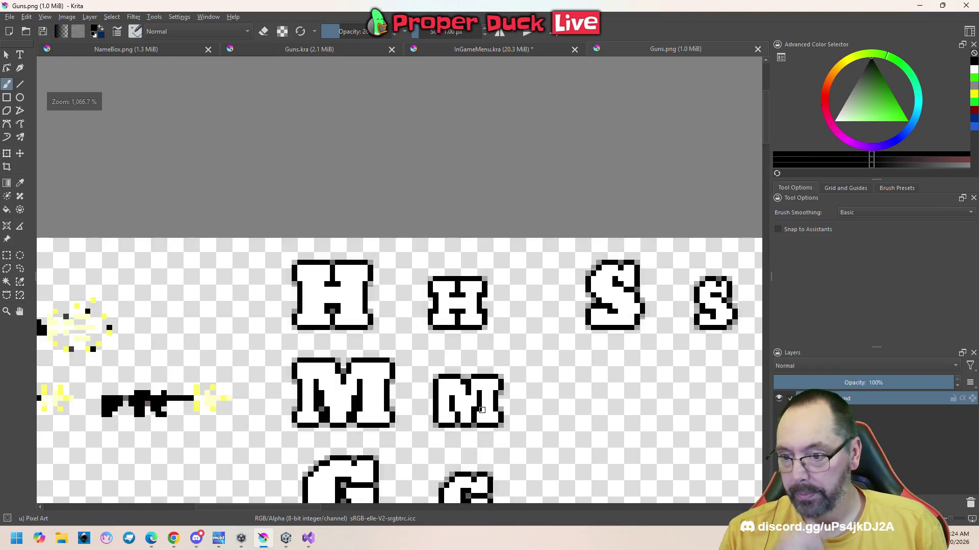
left_click(285, 537)
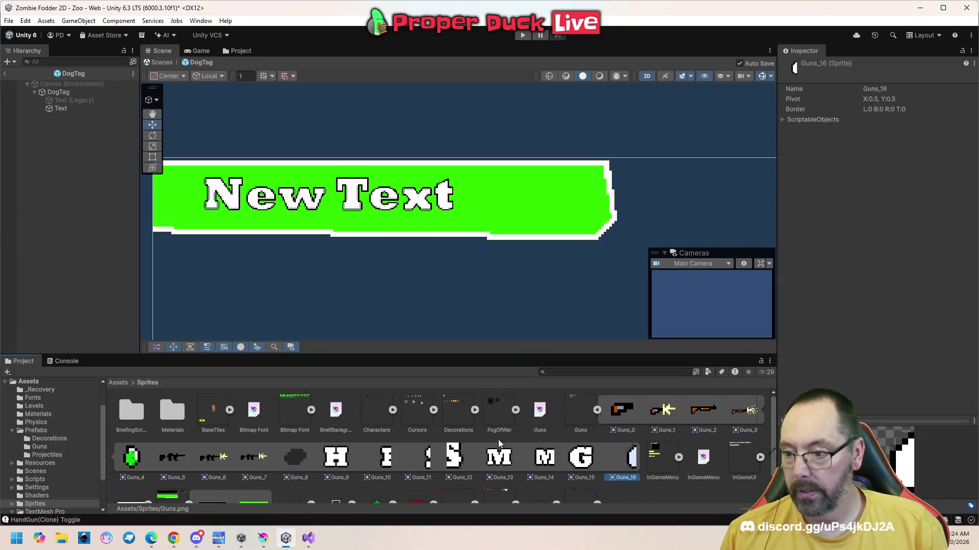
- Select the Guns texture and make the small H slice 15 pixels tall
left_click(580, 413)
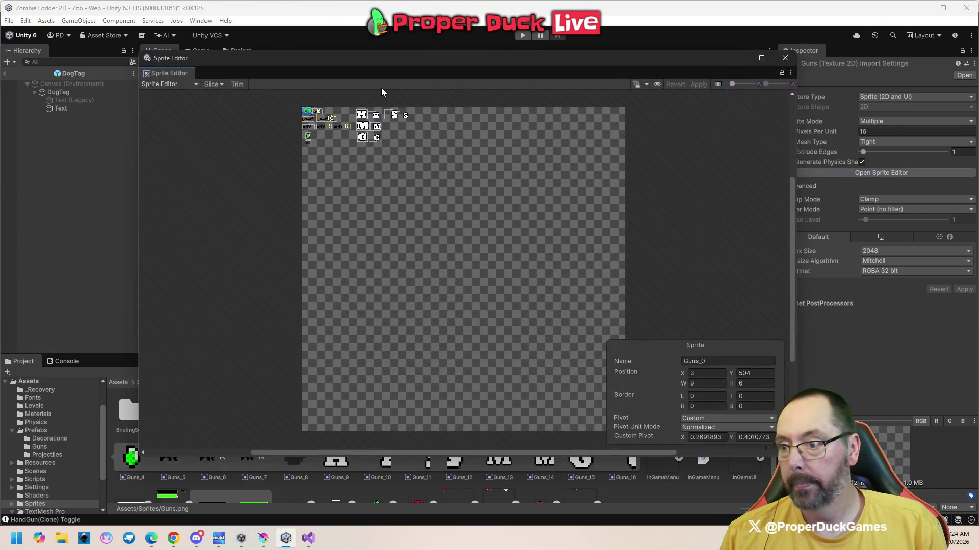
scroll(368, 105, "up", 10)
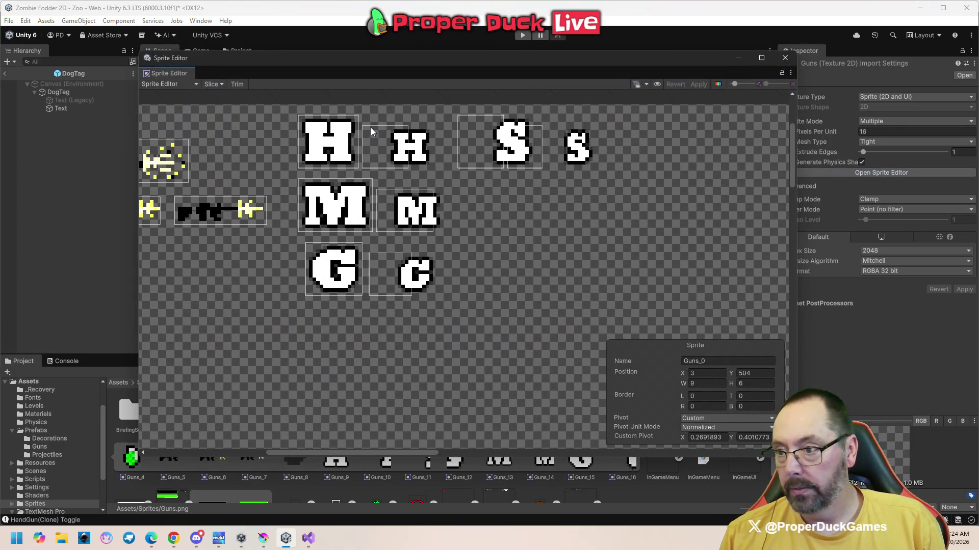
left_click(370, 131)
left_click_drag(363, 126, 362, 117)
- Widen the big H slice to the right to 21 pixels
left_click(335, 130)
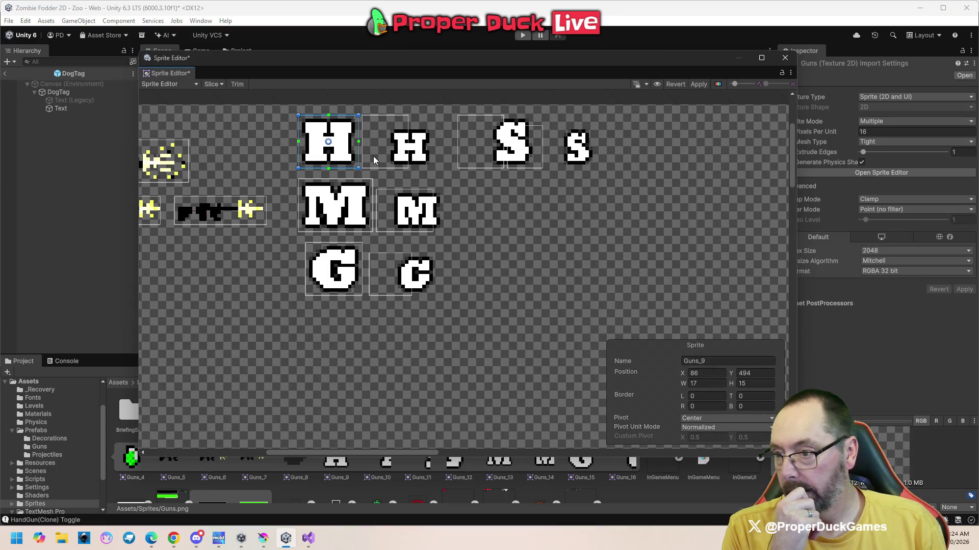
left_click(396, 143)
left_click(352, 153)
left_click_drag(358, 143, 371, 144)
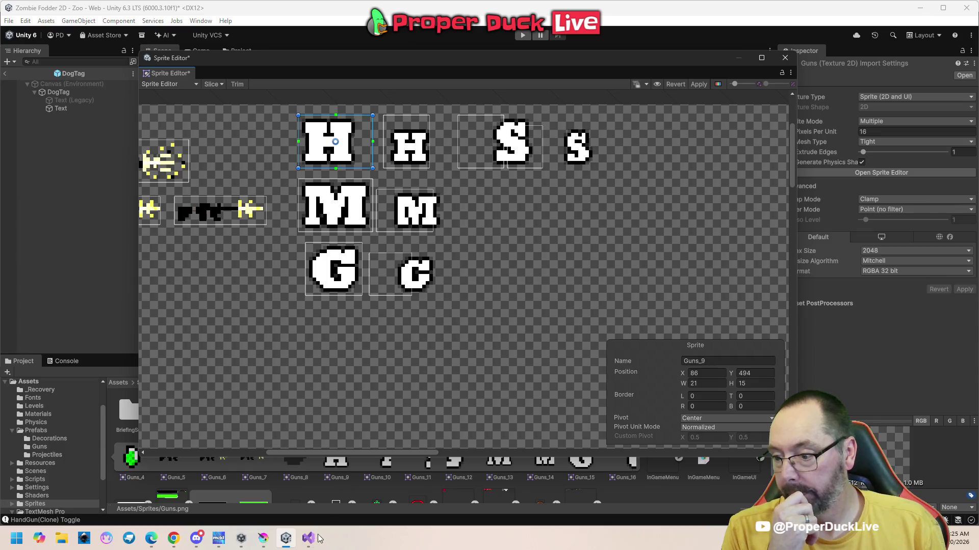
- Extend the G slice Guns_15 left and right to 21 pixels wide
left_click(312, 288)
left_click_drag(304, 243, 299, 243)
mouse_move(361, 246)
left_mouse_down()
mouse_move(377, 244)
mouse_move(380, 255)
mouse_move(376, 243)
left_mouse_up()
left_click(399, 271)
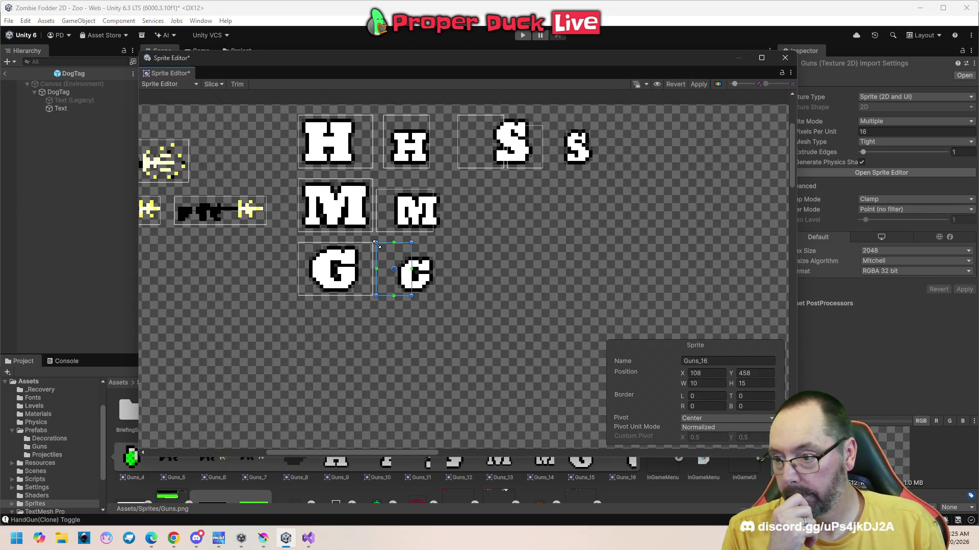
- Set the small c slice width to 21 and the small m slice to 21×15
left_click(399, 266)
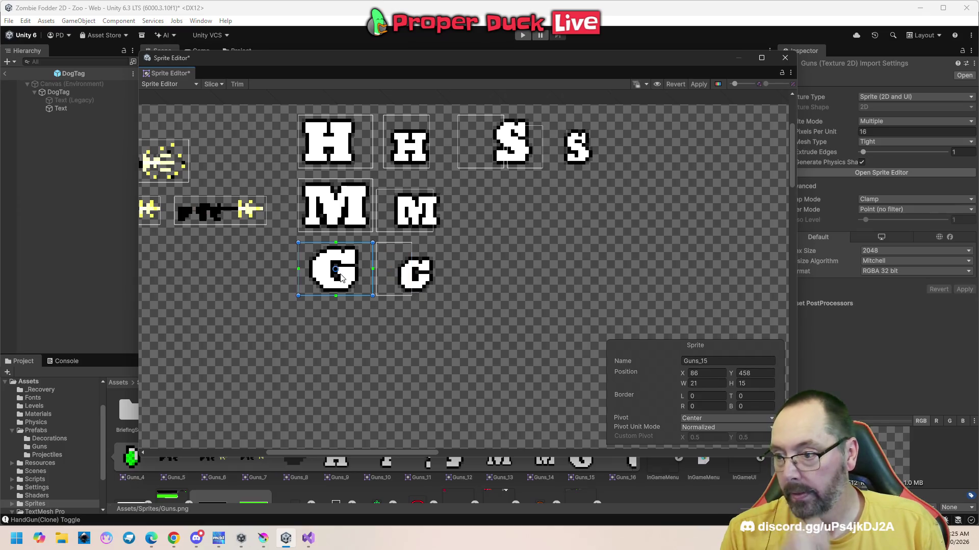
left_click(399, 266)
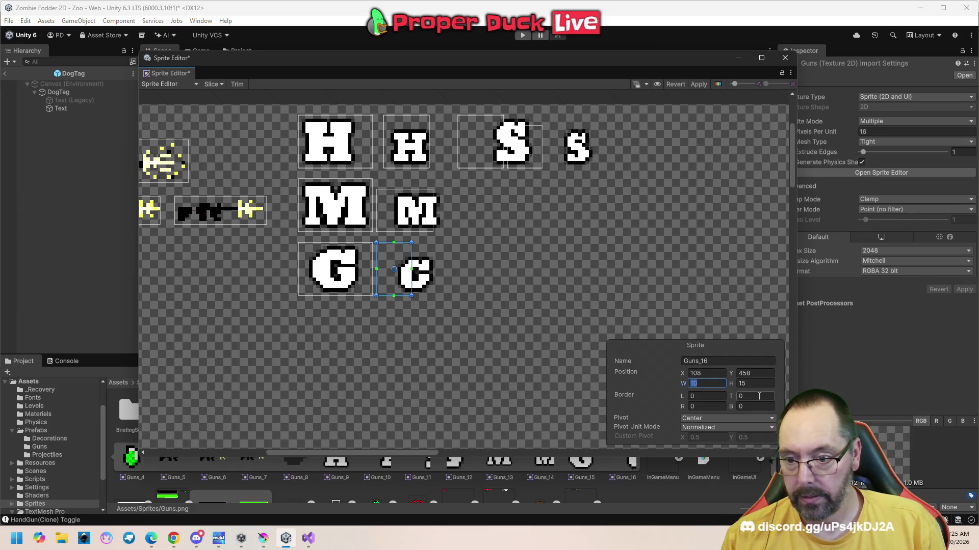
type("21")
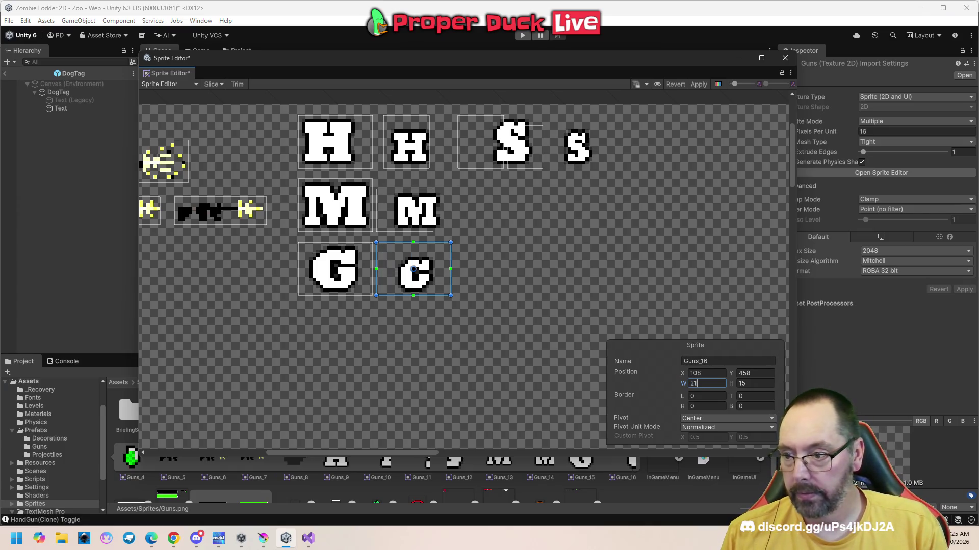
left_click(387, 204)
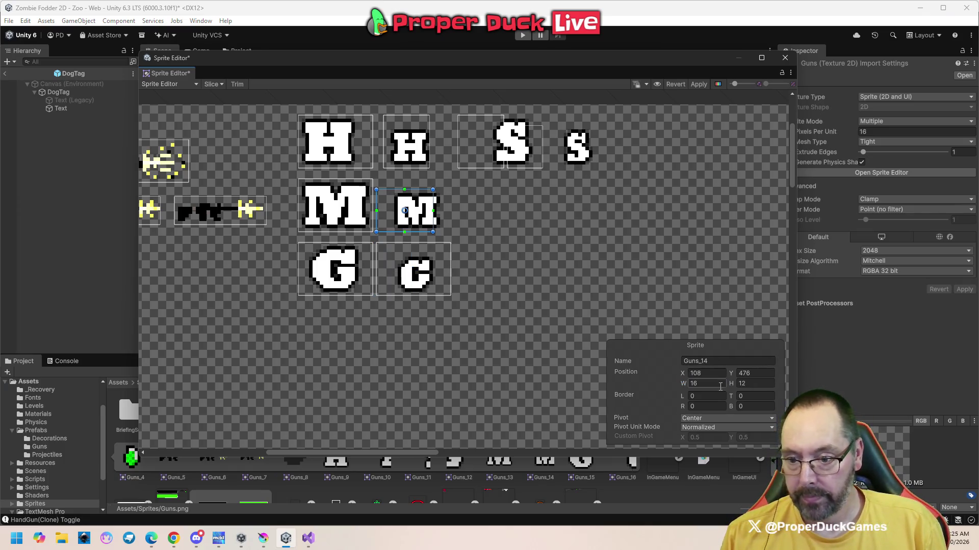
type("21")
key("Tab")
type("15")
- Widen the small h slice Guns_16 to 21 and recheck the other letter slices
left_click(415, 120)
type("21")
left_click(430, 194)
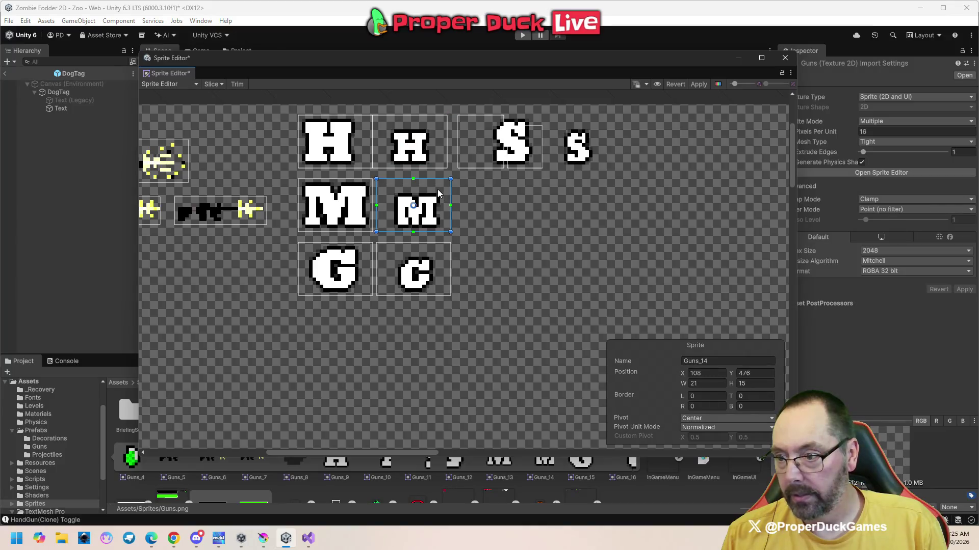
left_click(429, 257)
left_click(430, 198)
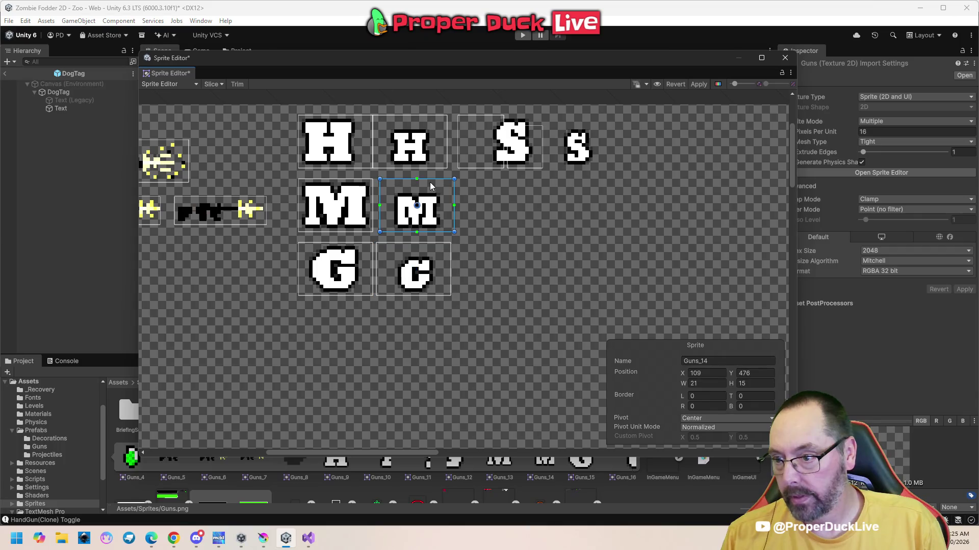
left_click(331, 150)
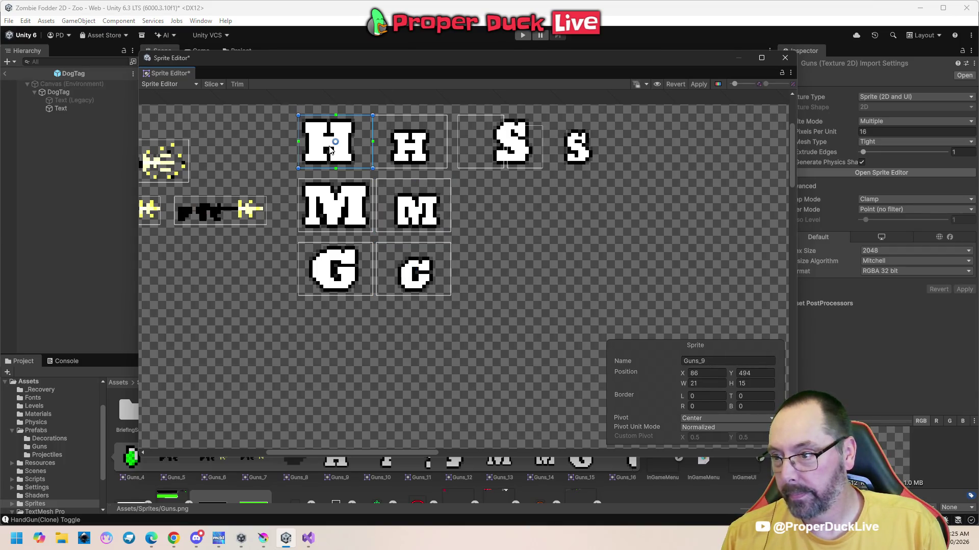
- Nudge the big H slice left and check the M, G, S and s slices
left_click_drag(359, 134, 352, 133)
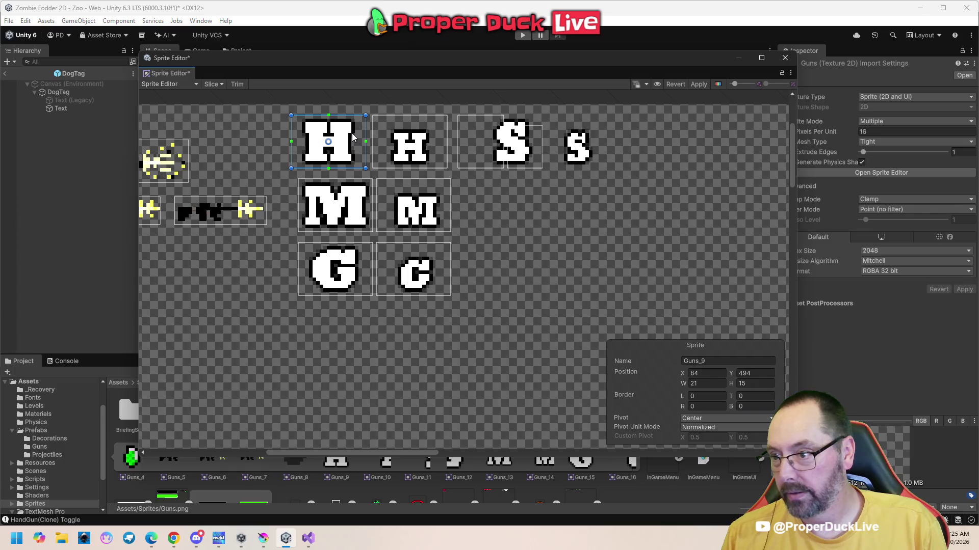
left_click(367, 200)
left_click(365, 255)
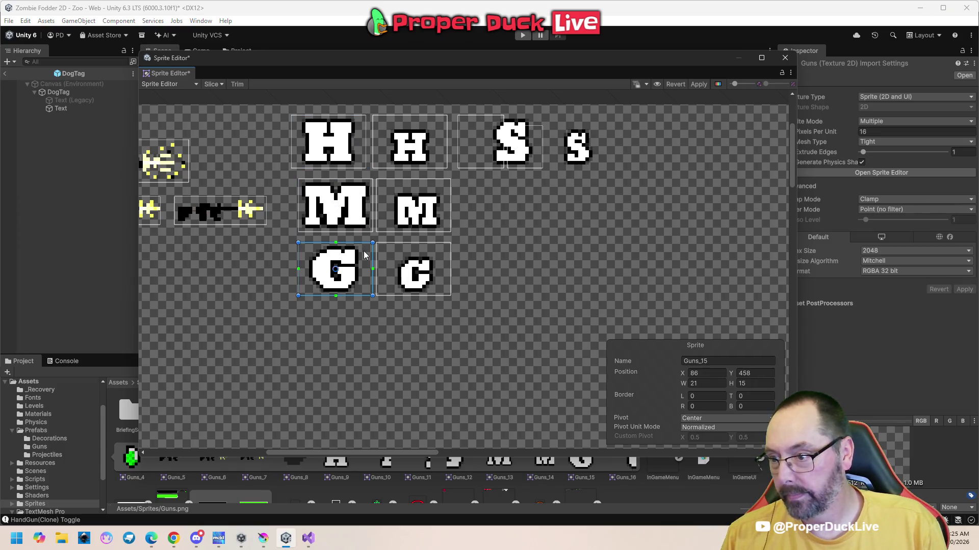
left_click(476, 135)
left_click(528, 155)
left_click(586, 154)
left_click(480, 159)
- Set the big S slice width to 21 and shift it right over the S
left_click(705, 382)
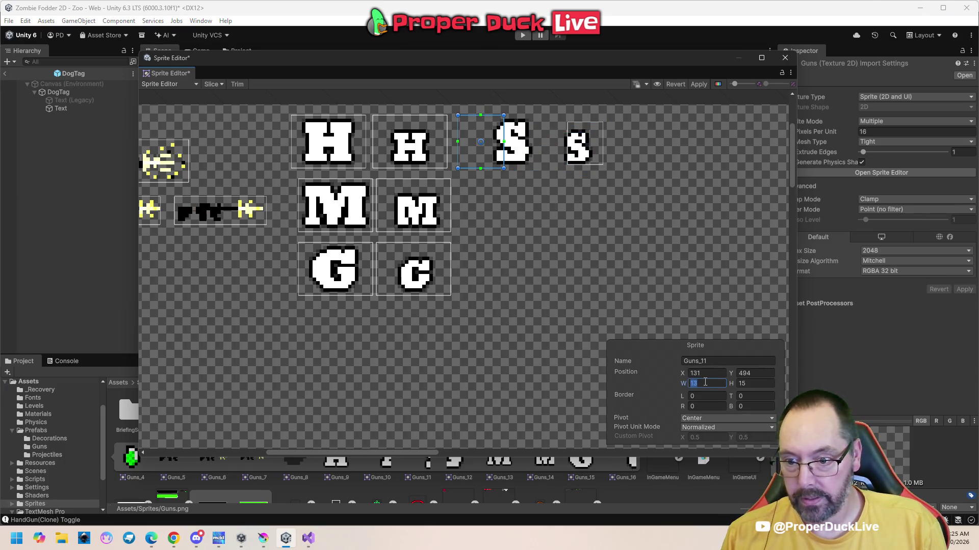
type("21")
key("Tab")
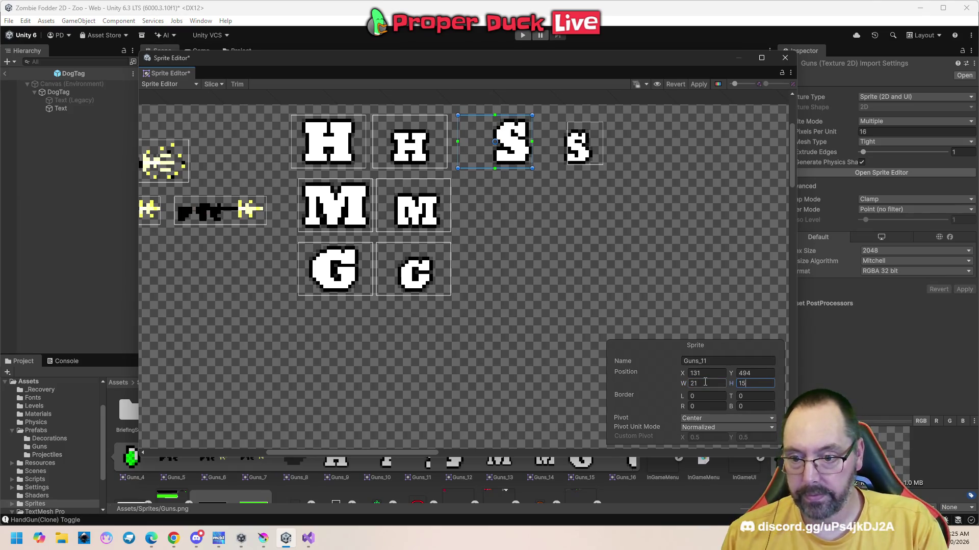
left_click_drag(489, 154, 508, 156)
- Set the small s slice Guns_12 to 21×15 and move it onto the letter
left_click(578, 156)
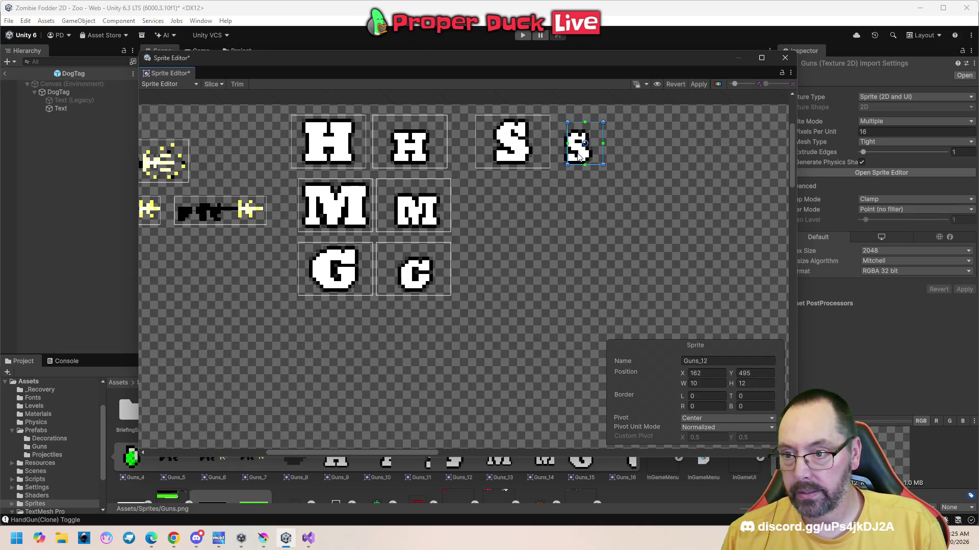
left_click(707, 383)
type("21")
key("Tab")
type("15")
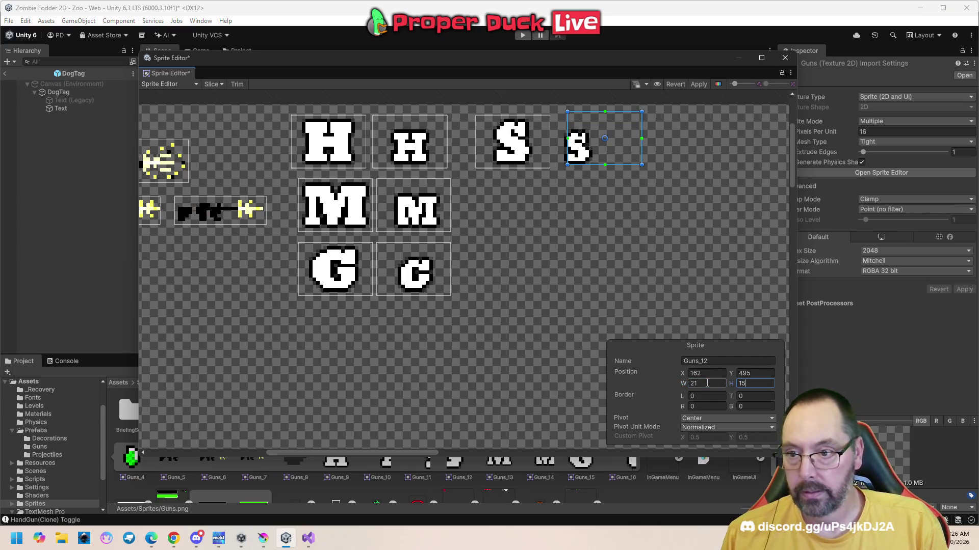
left_click_drag(619, 143, 594, 148)
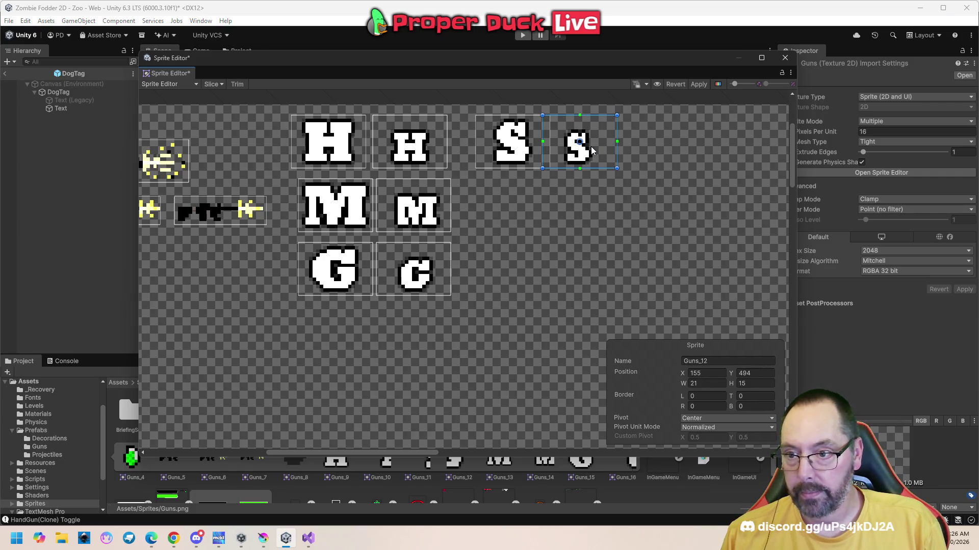
- Apply the new slicing to the texture and close the Sprite Editor
left_click(550, 239)
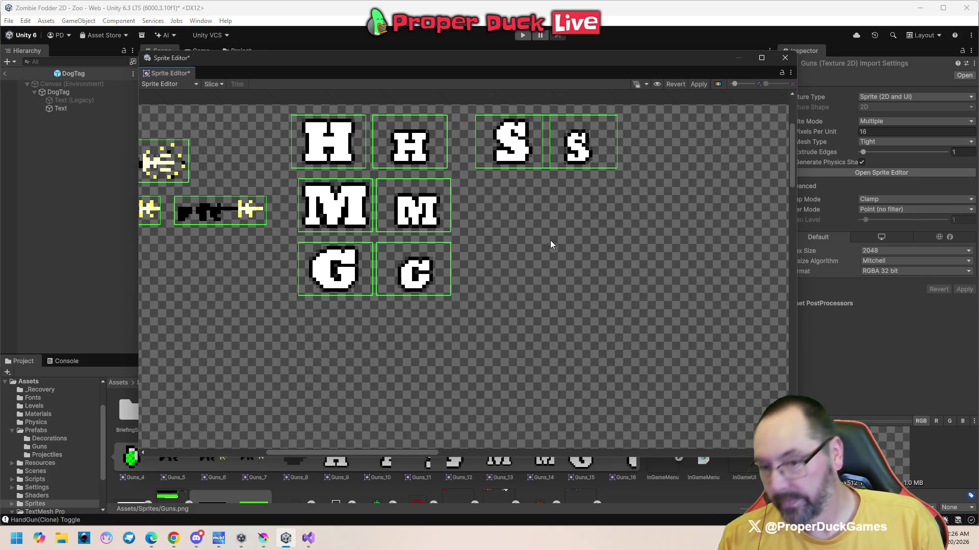
left_click(697, 83)
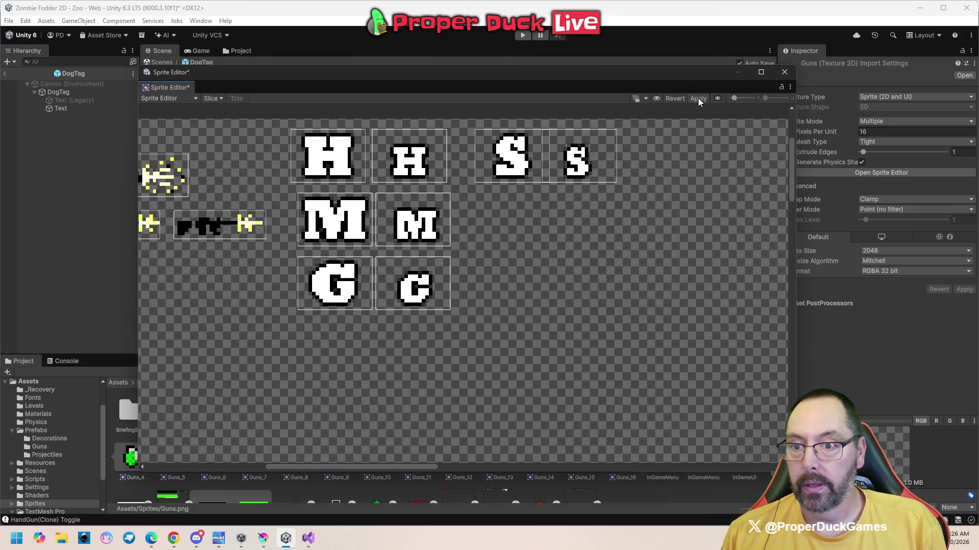
left_click(784, 73)
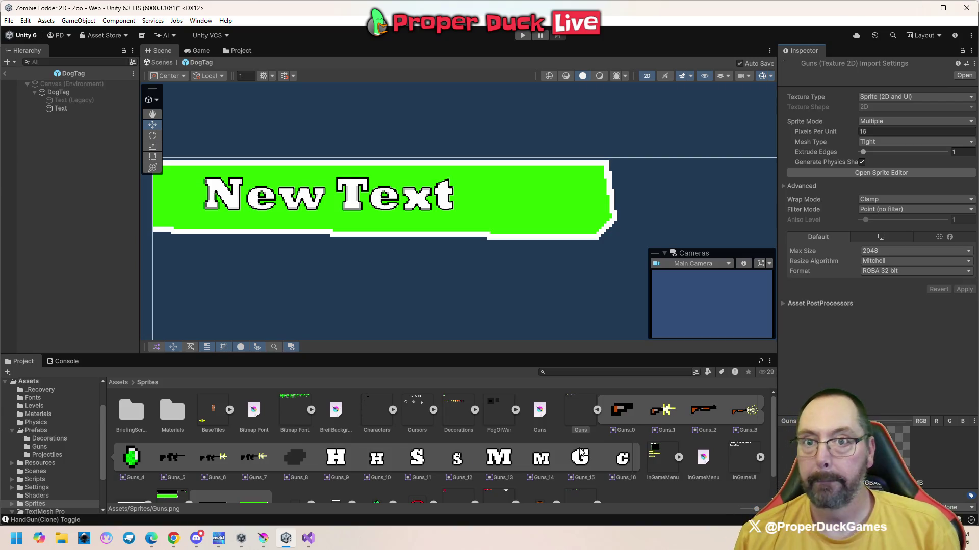
- Add a UI Image under DogTag using the Guns_9 big H sprite, with Preserve Aspect on
left_click(527, 198)
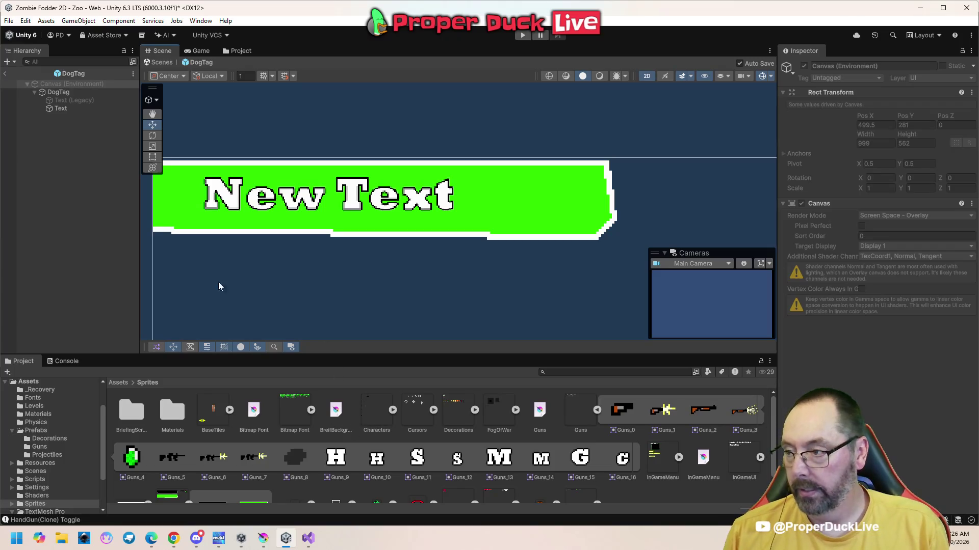
right_click(57, 93)
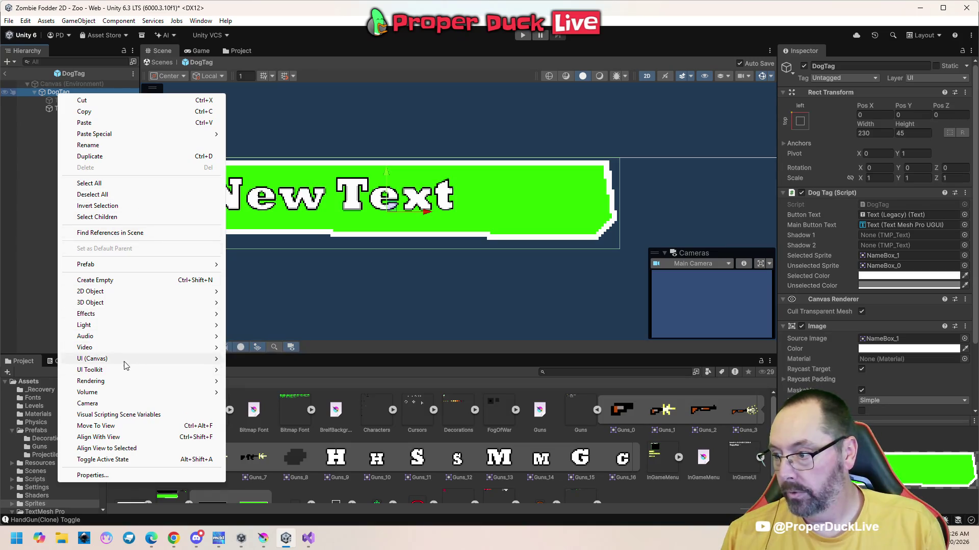
mouse_move(125, 361)
left_click(252, 359)
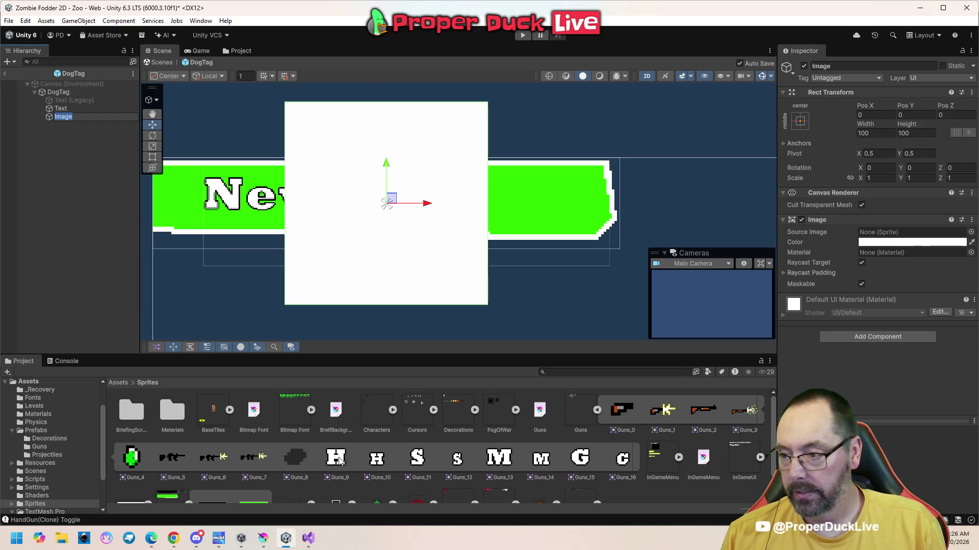
left_click_drag(337, 463, 883, 236)
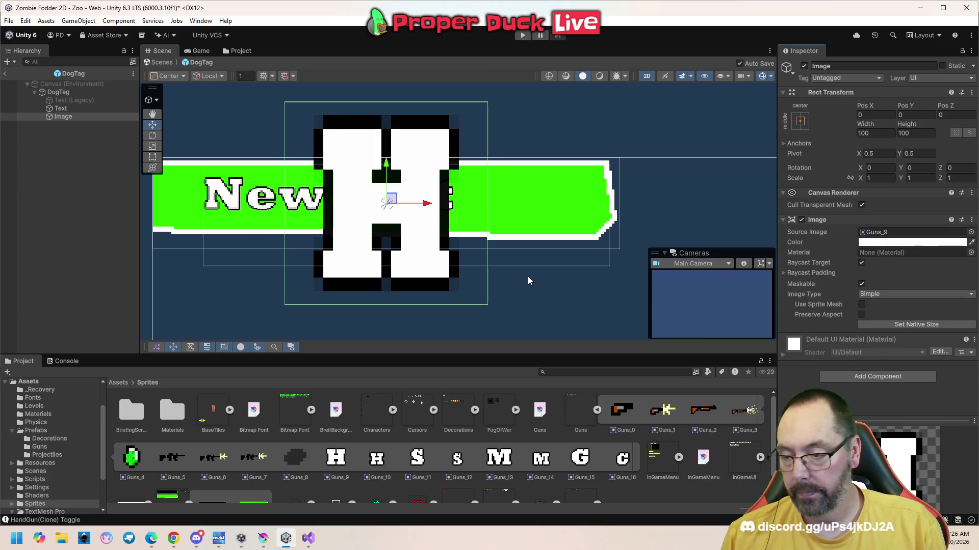
left_click(861, 315)
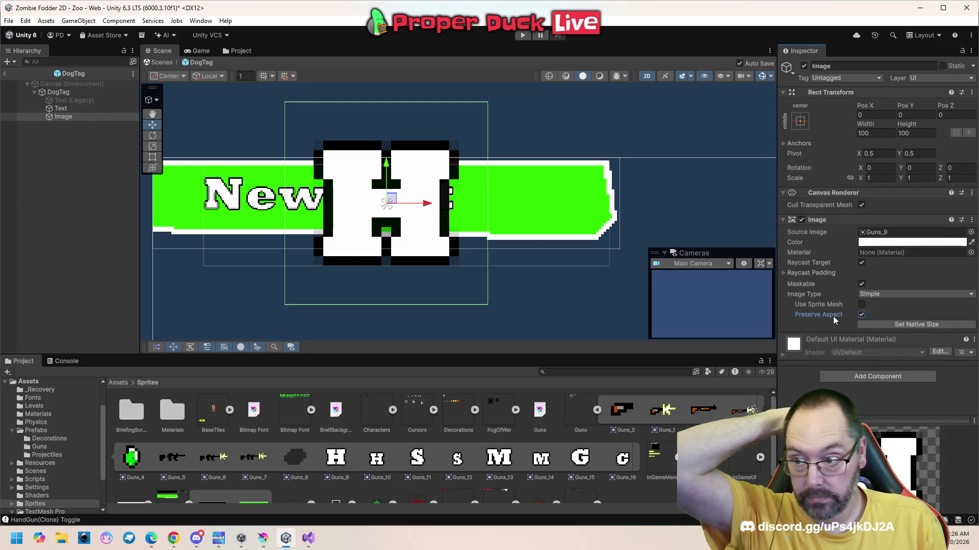
- Leave Use Sprite Mesh off and turn off Raycast Target and Maskable on the H image
left_click(861, 305)
left_click(862, 305)
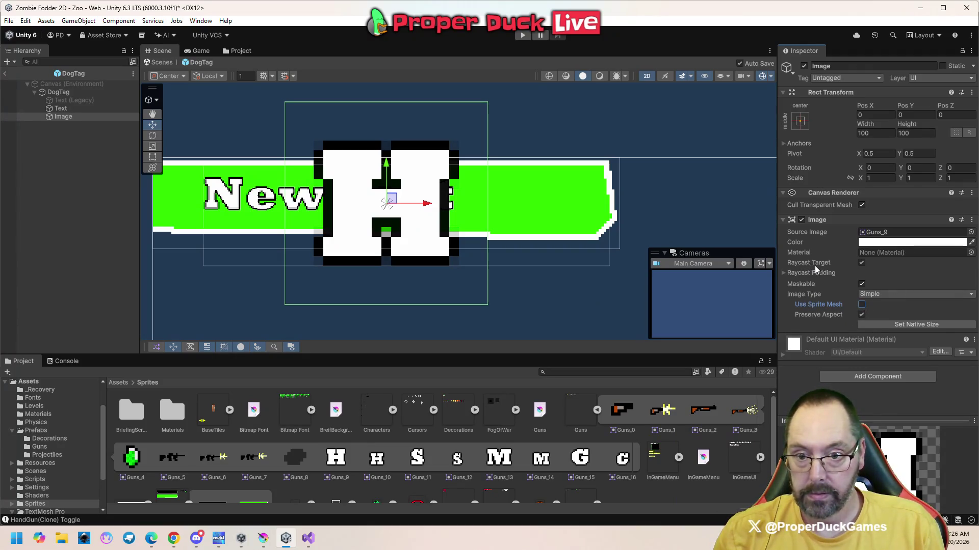
left_click(862, 262)
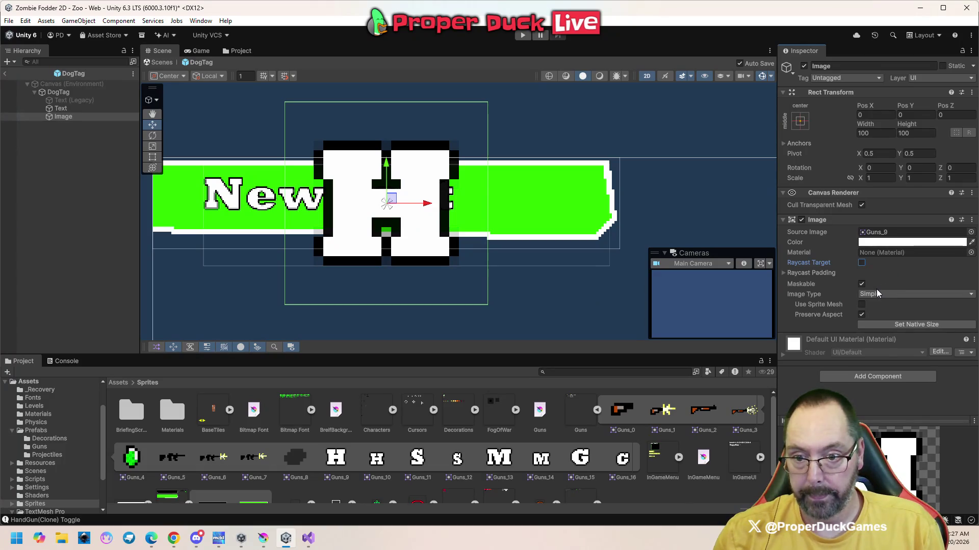
left_click(861, 284)
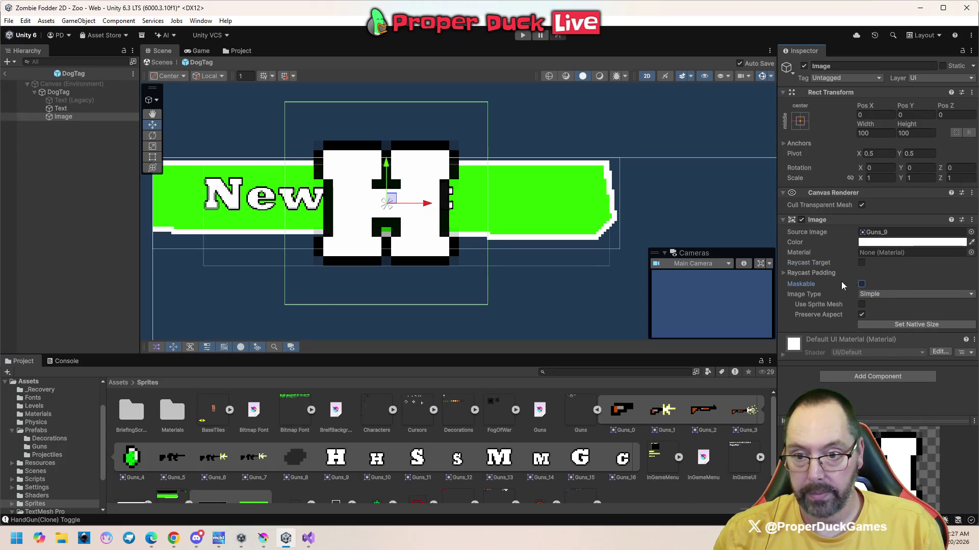
- Resize the H image to 50×50, then to 30×30
left_click(885, 133)
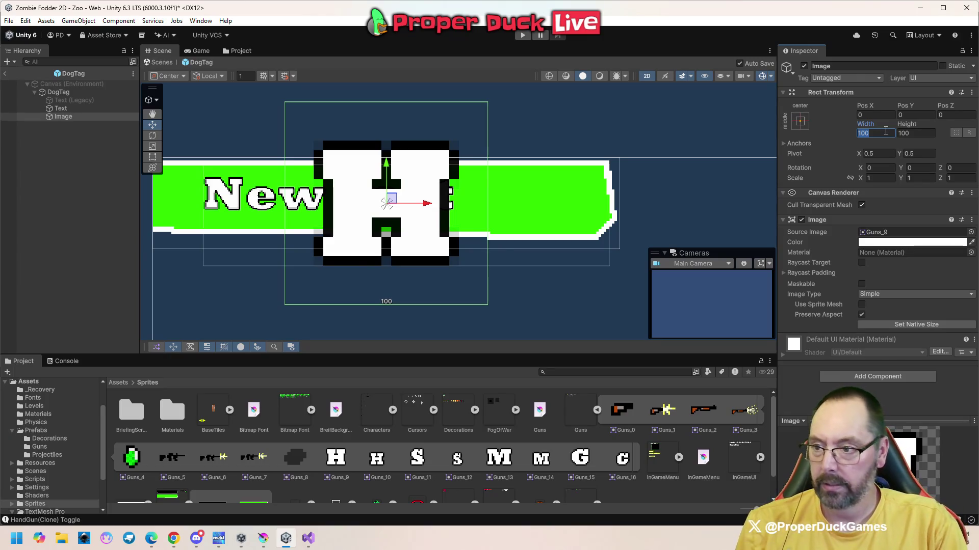
type("50")
key("Tab")
type("50")
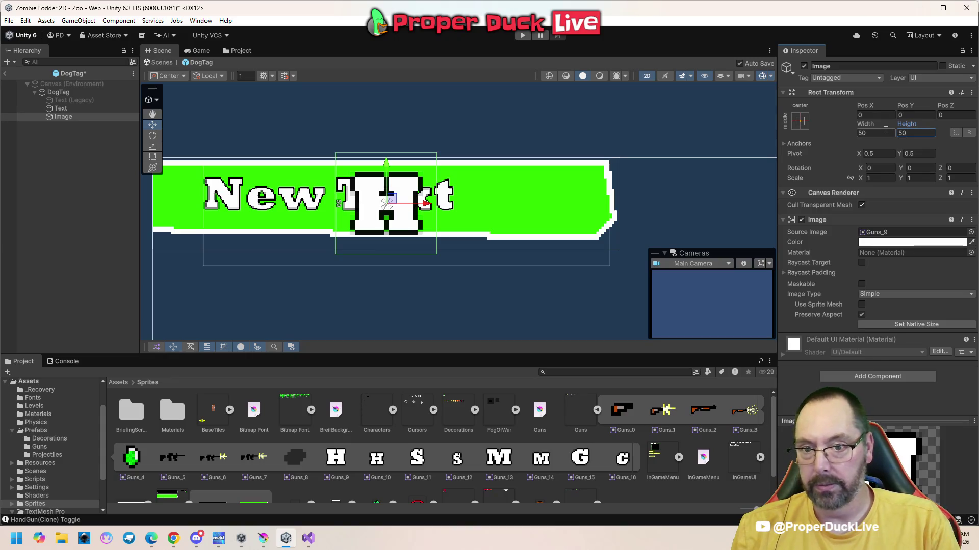
left_click(886, 131)
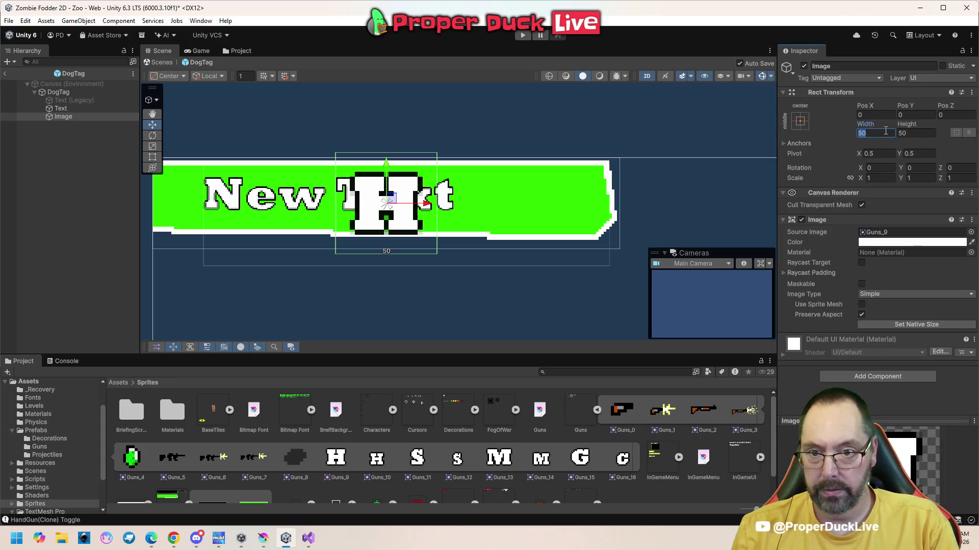
type("30")
key("Tab")
type("30")
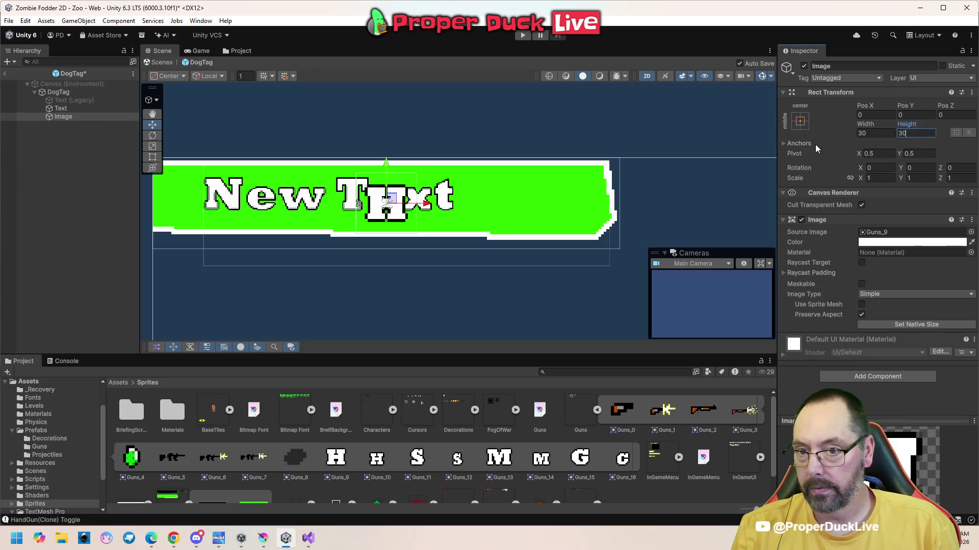
- Shrink the H image to 20×20 and slide it right along the banner
left_click(873, 132)
type("20")
key("Tab")
type("20")
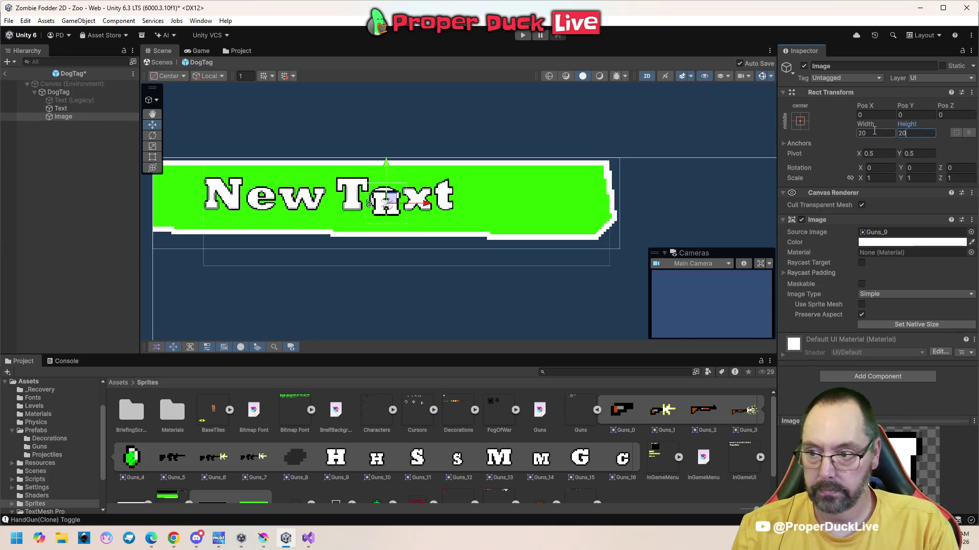
left_click_drag(427, 203, 586, 203)
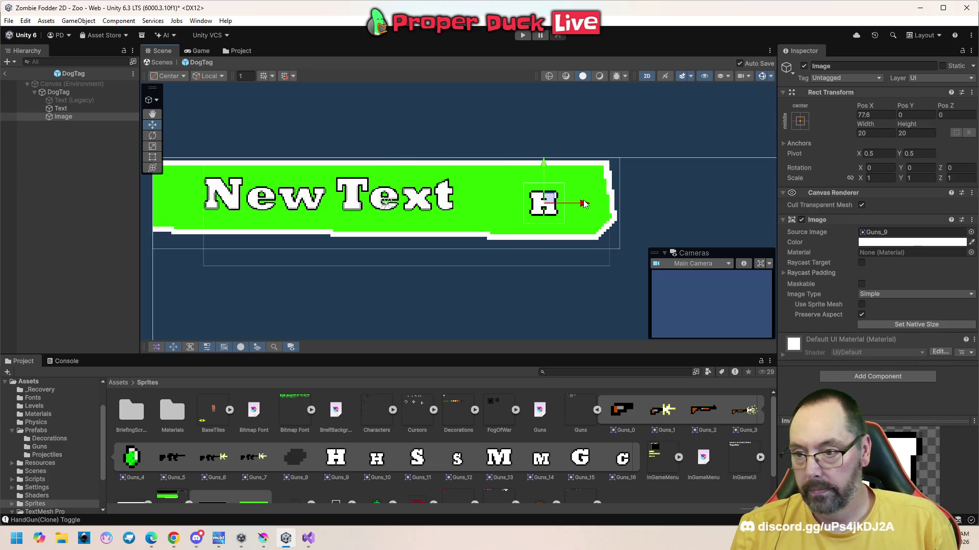
- Play the game to check the H on the banner, stop it, then return to Krita's Guns.png
scroll(455, 186, "down", 1)
scroll(455, 187, "down", 2)
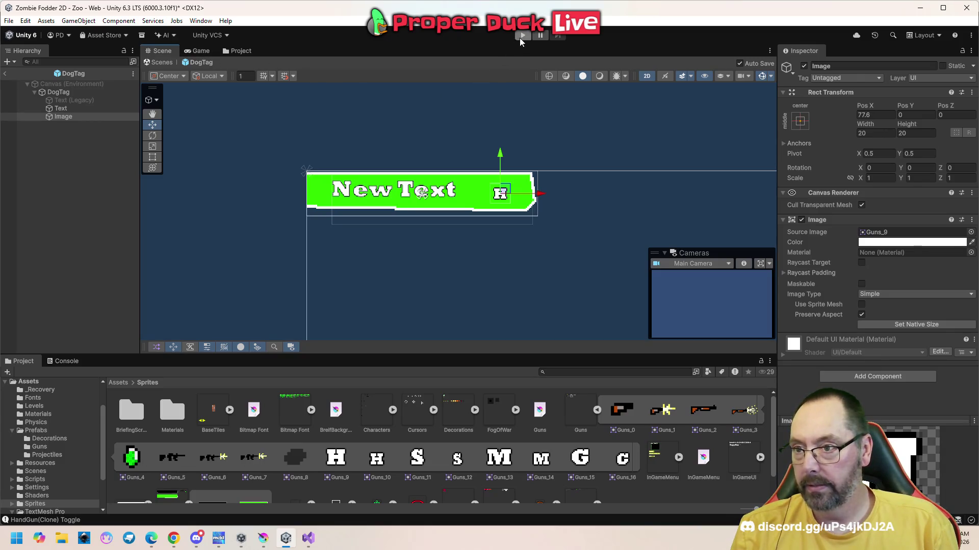
left_click(500, 84)
left_click(521, 35)
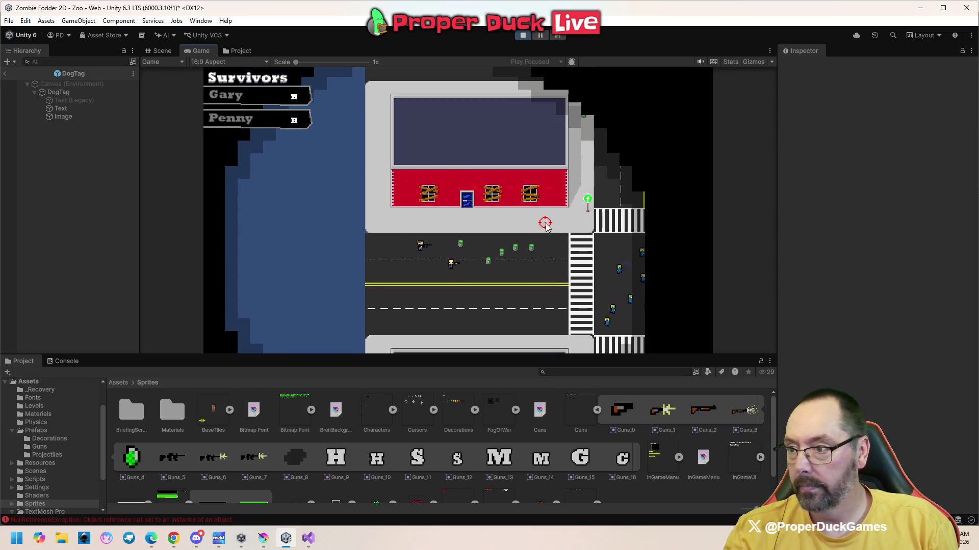
key("Escape")
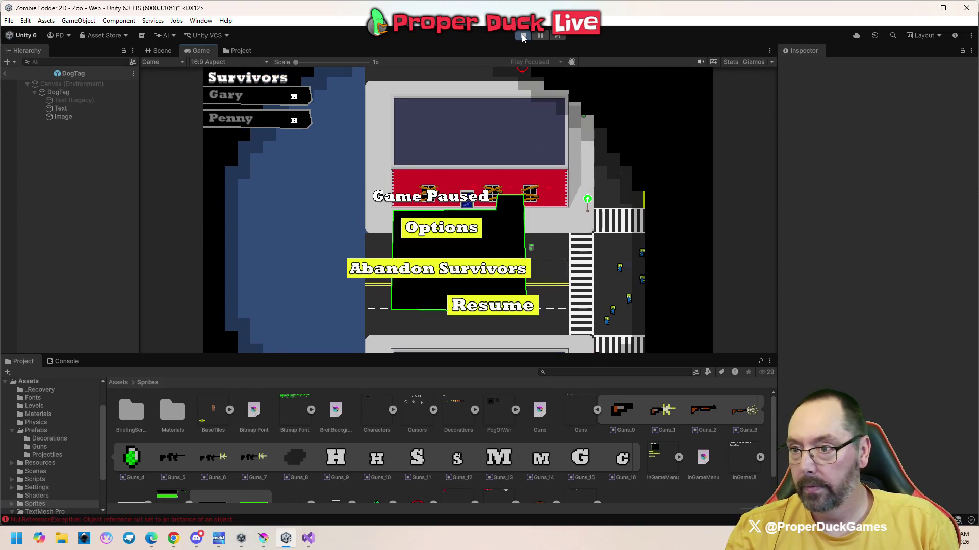
left_click(522, 34)
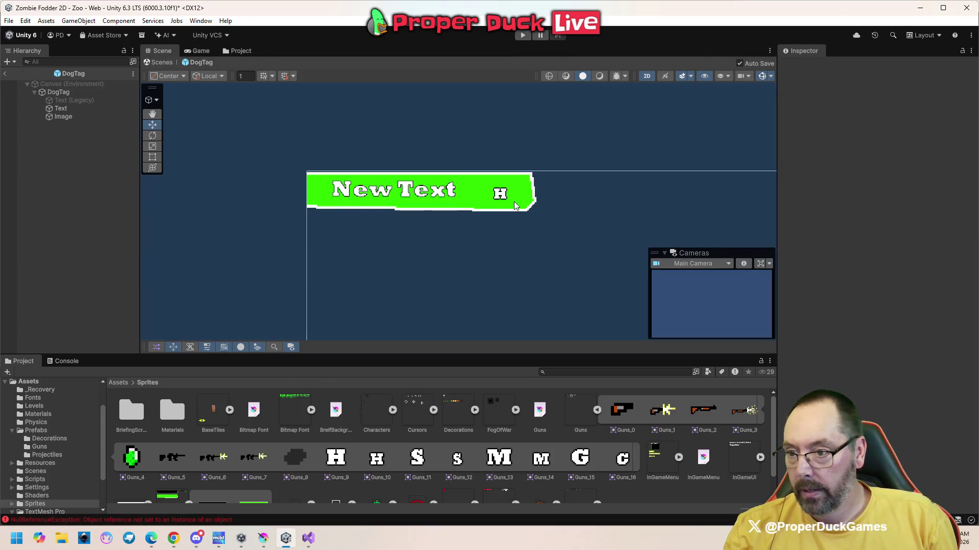
mouse_move(261, 543)
left_click(267, 477)
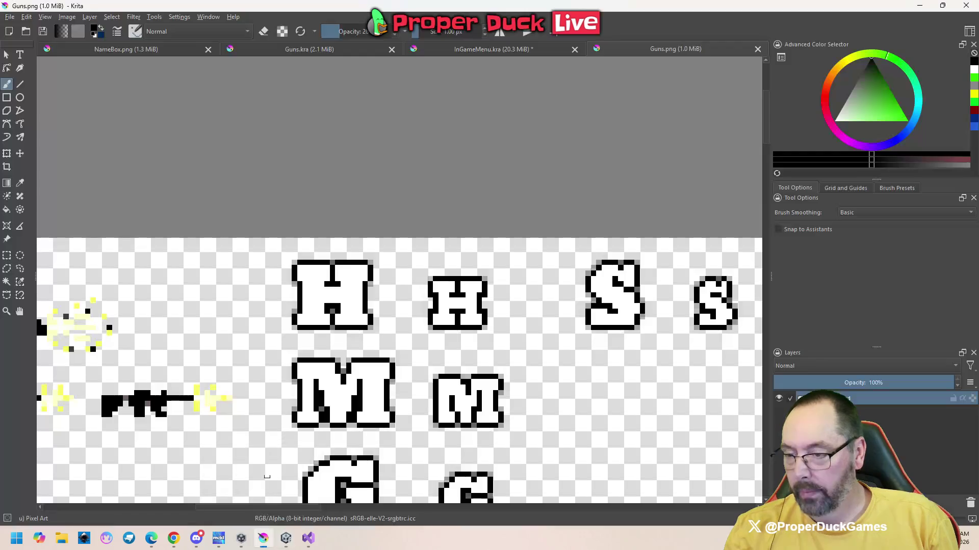
- Paint grey edge pixels beside the small H's stems and save Guns.png as PNG
scroll(411, 289, "up", 4)
scroll(415, 290, "down", 2)
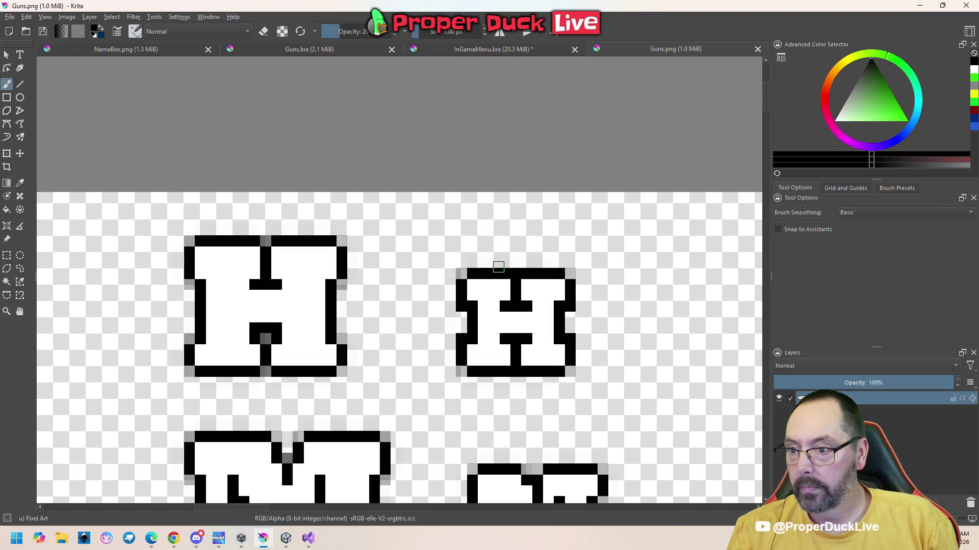
mouse_move(504, 278)
left_mouse_down()
mouse_move(505, 300)
mouse_move(526, 281)
left_mouse_up()
mouse_move(526, 350)
left_mouse_down()
mouse_move(526, 361)
mouse_move(511, 355)
left_mouse_up()
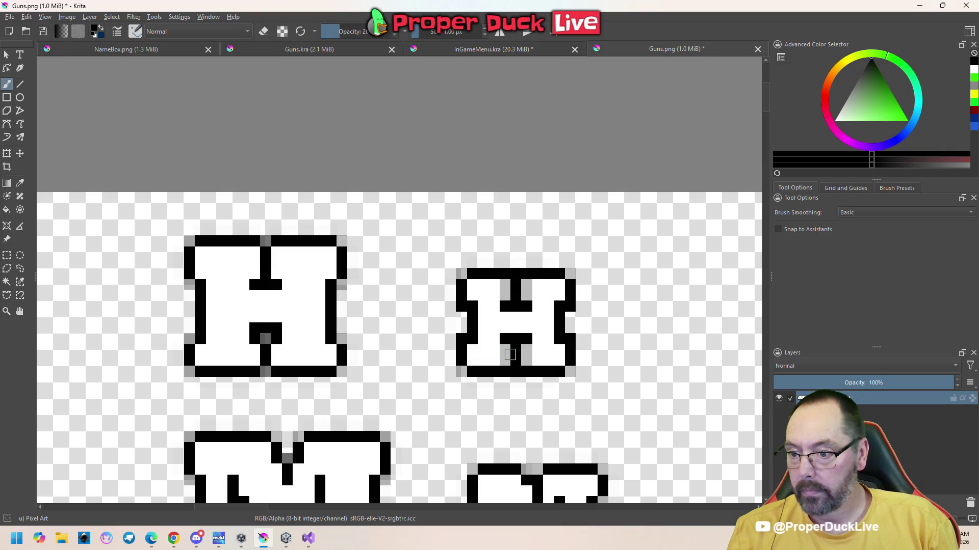
key("ctrl+s")
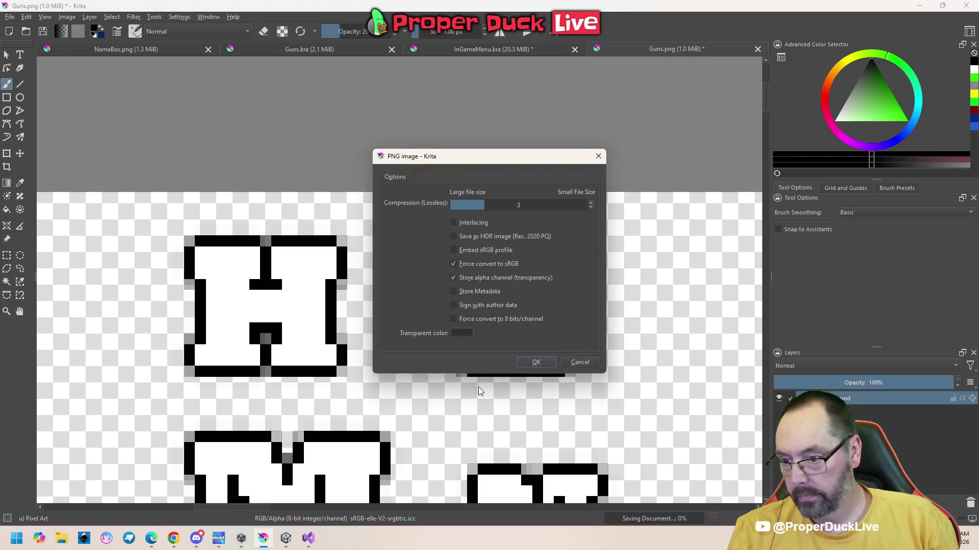
left_click(524, 366)
- Back in Unity, run the game briefly to check the updated letter, then stop
left_click(285, 538)
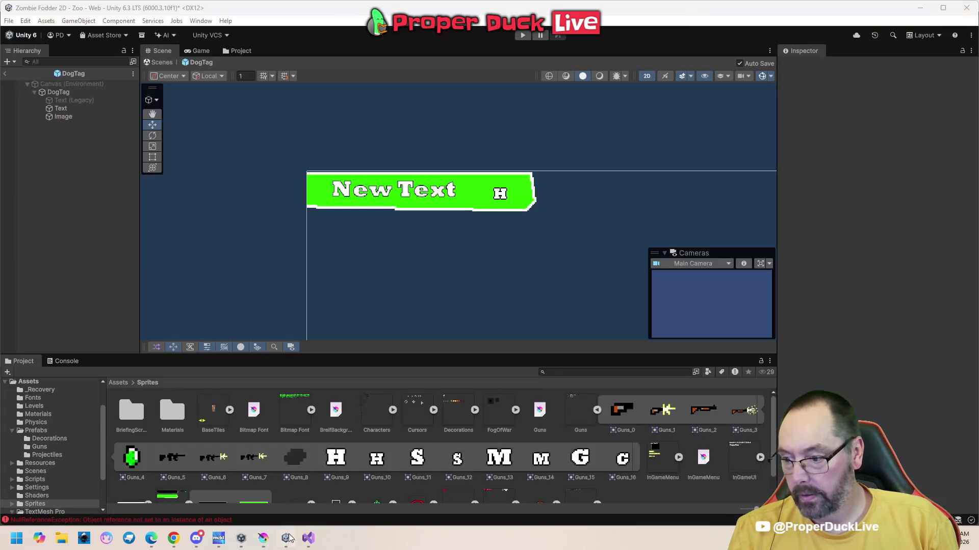
left_click(520, 36)
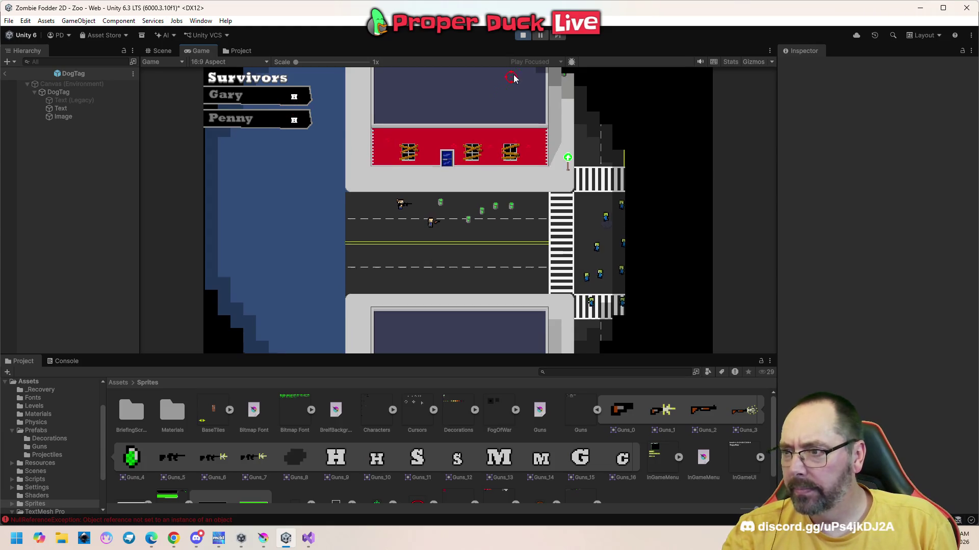
key("Escape")
left_click(523, 36)
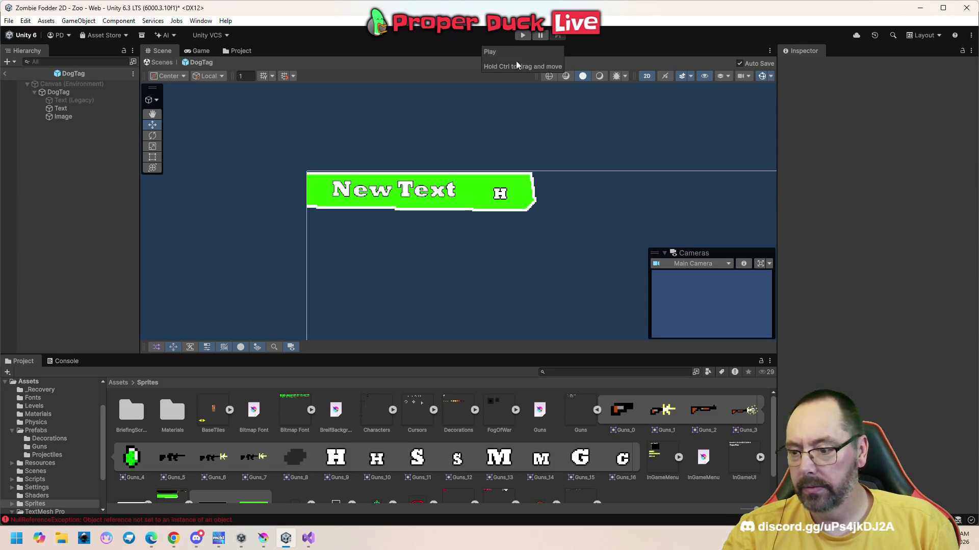
- In Krita, mark the image changed, re-save Guns.png as PNG, and return to Unity
key("alt+Tab")
left_click(425, 299)
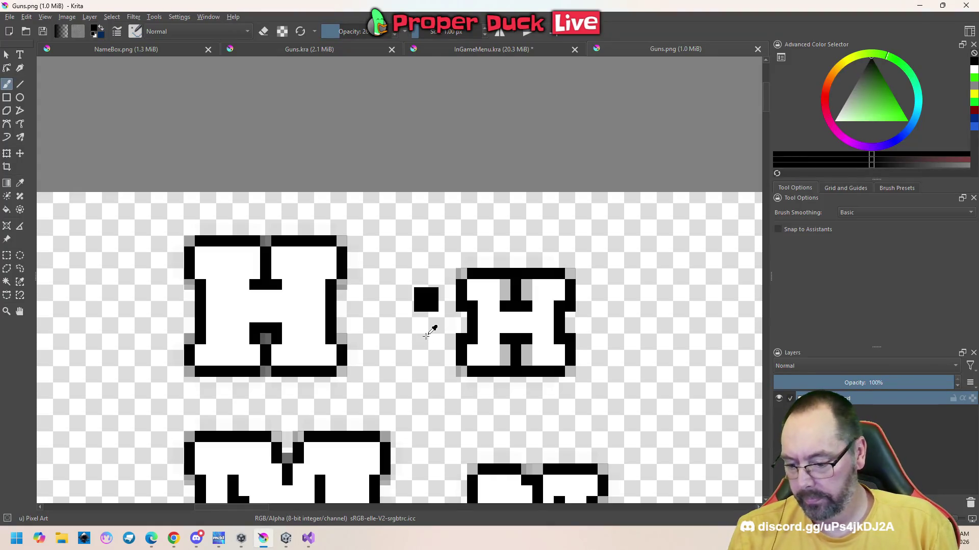
key("ctrl+z")
left_click(426, 300)
key("ctrl+z")
key("ctrl+s")
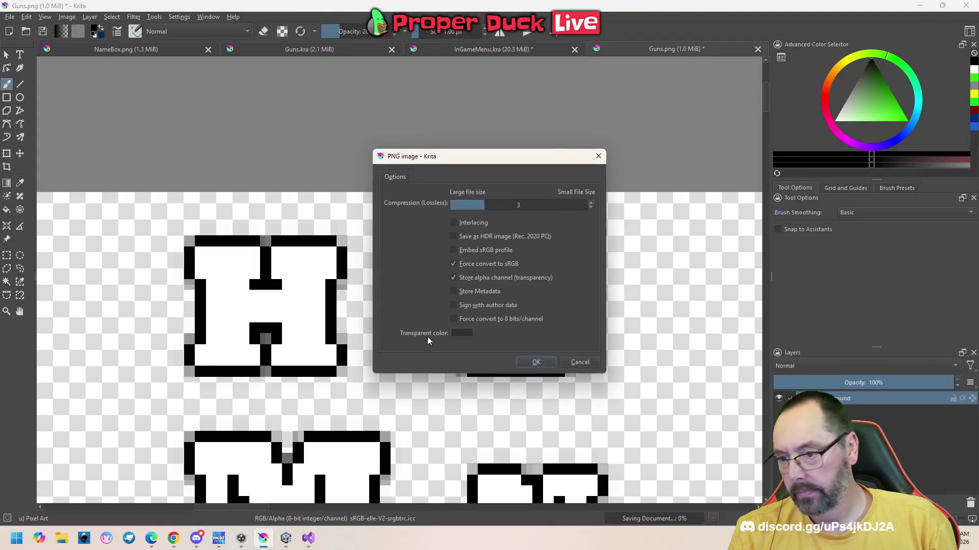
left_click(541, 363)
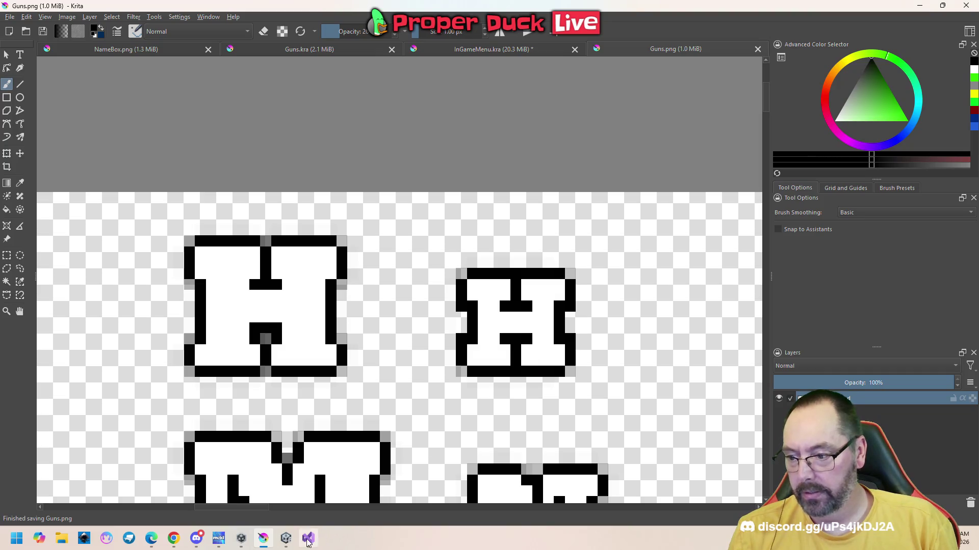
left_click(285, 538)
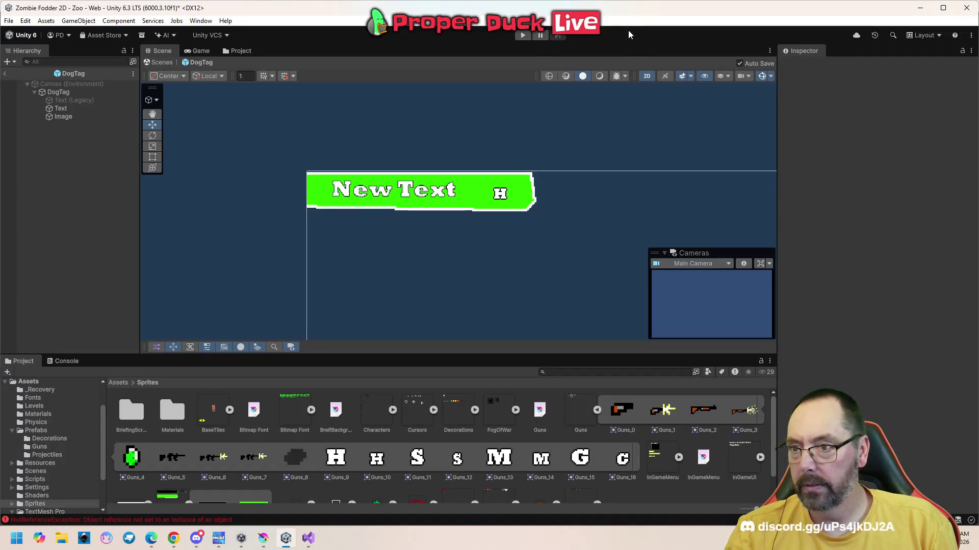
- Play-test the game with a taller, wider Game view to see the new H, then stop
left_click(525, 36)
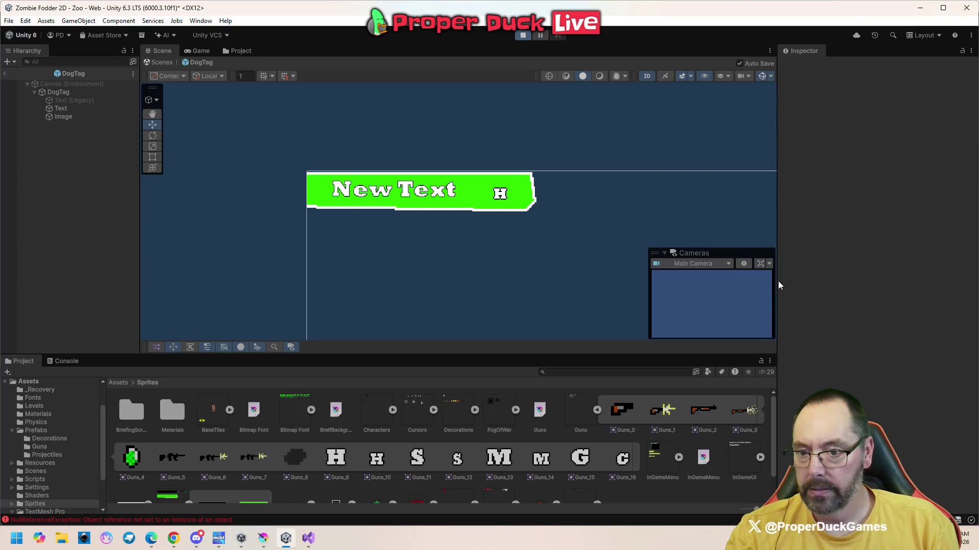
mouse_move(594, 355)
left_mouse_down()
mouse_move(609, 472)
mouse_move(623, 150)
mouse_move(611, 443)
left_mouse_up()
left_click_drag(778, 301, 852, 301)
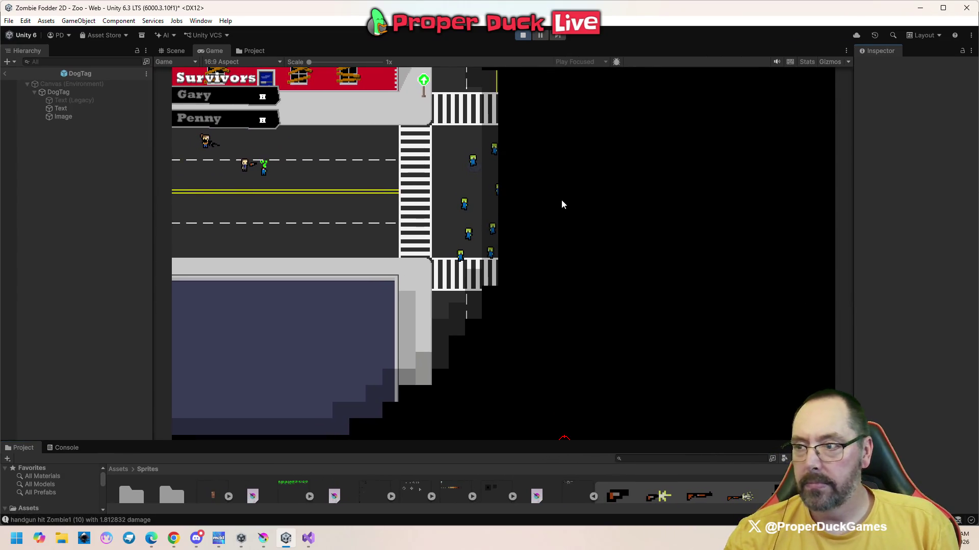
left_click(523, 35)
- Select the DogTag canvas, then exit prefab mode back to the Zoo scene
scroll(326, 176, "down", 5)
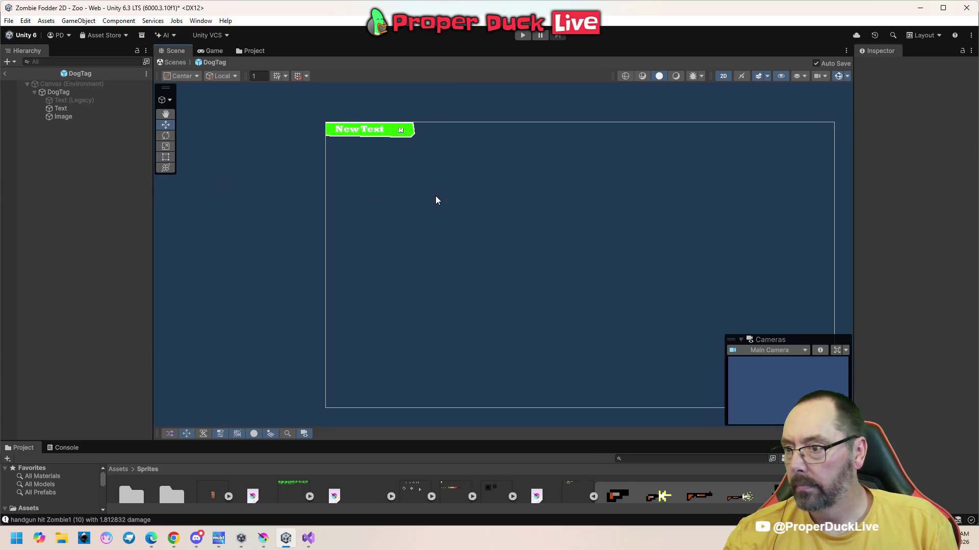
left_click(351, 182)
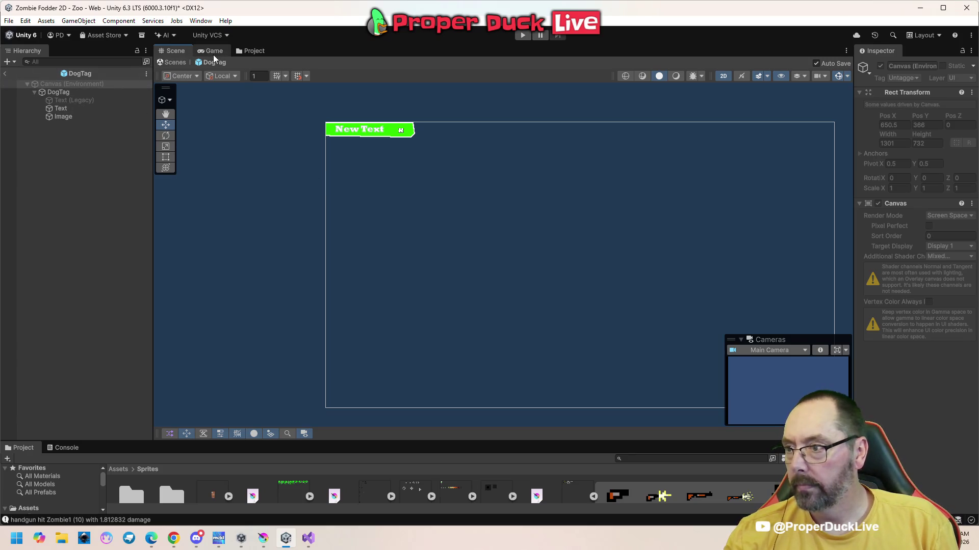
left_click(177, 62)
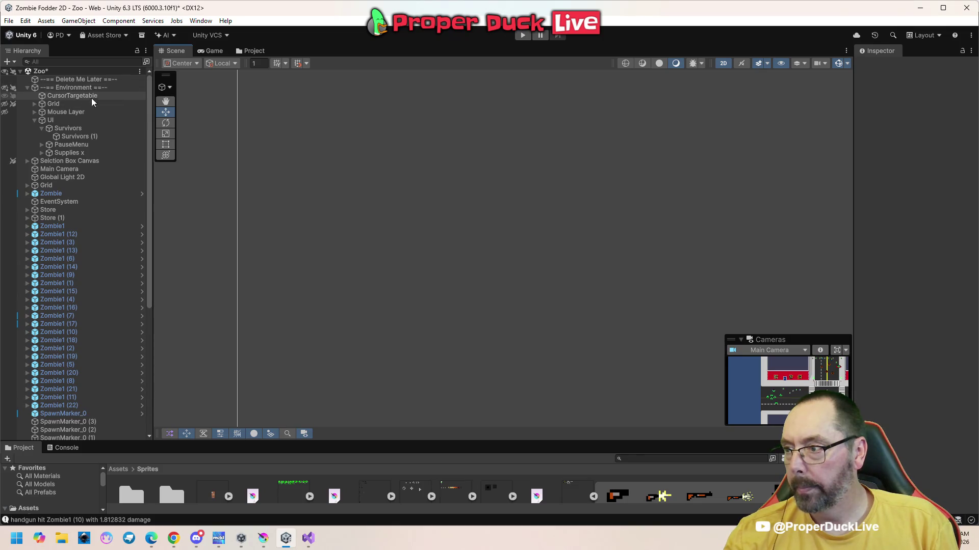
- Select the UI object and set its Canvas Scaler to Constant Physical Size
left_click(86, 121)
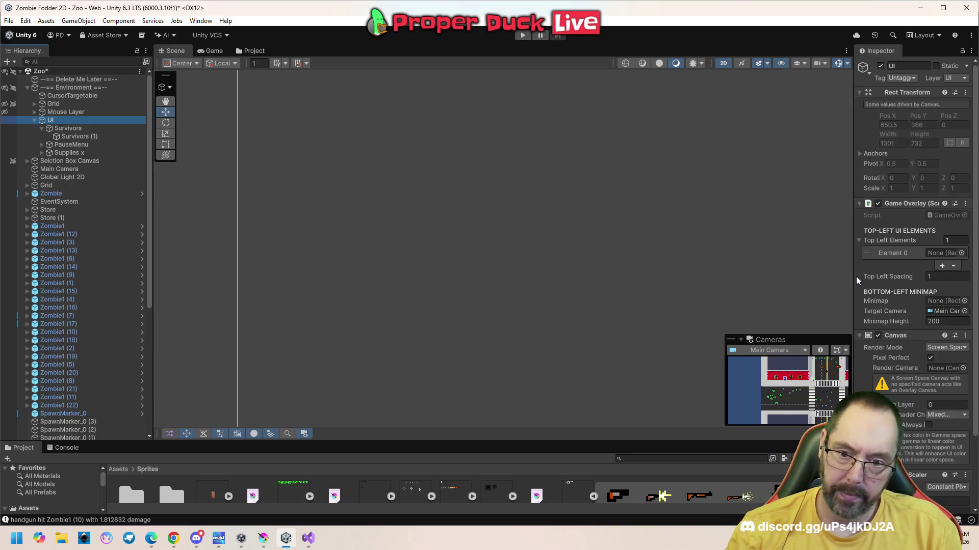
left_click_drag(854, 276, 804, 282)
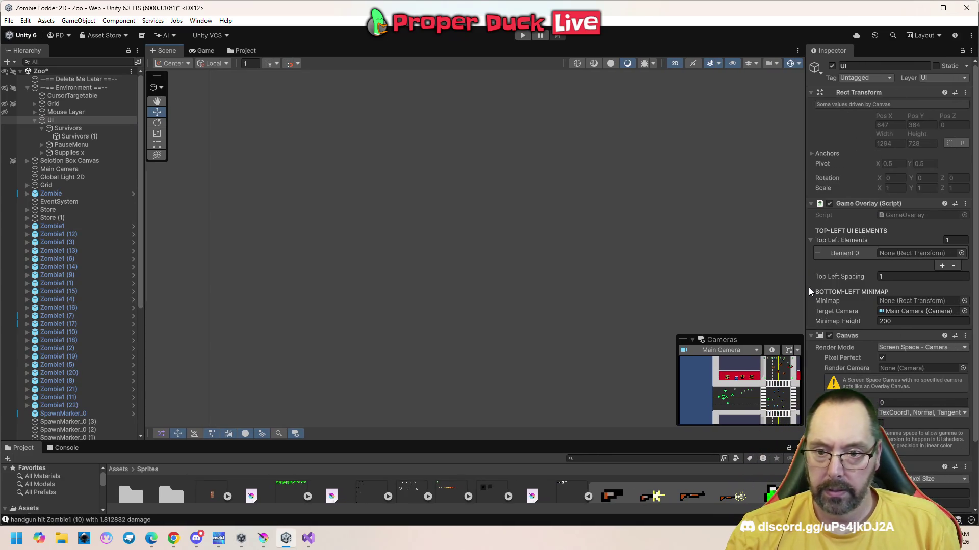
scroll(861, 386, "down", 3)
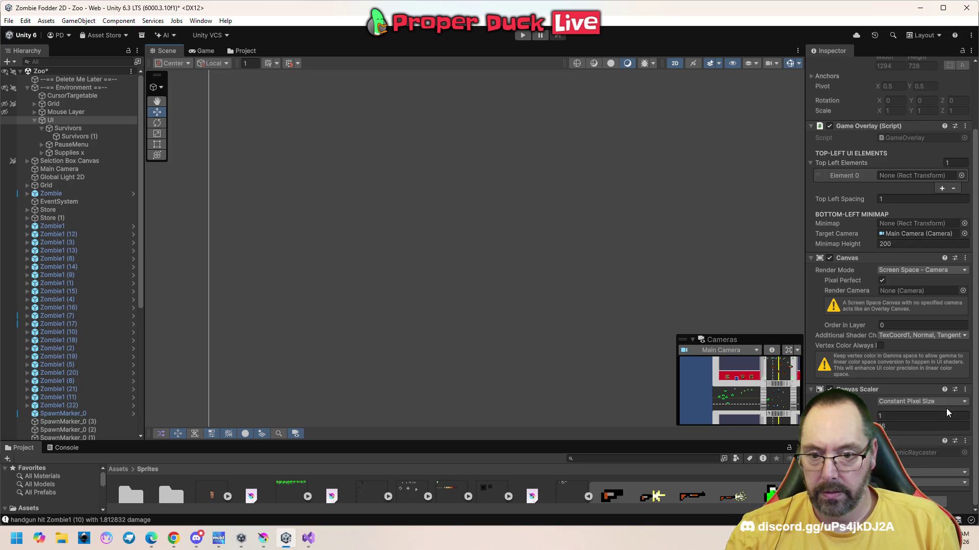
left_click(963, 403)
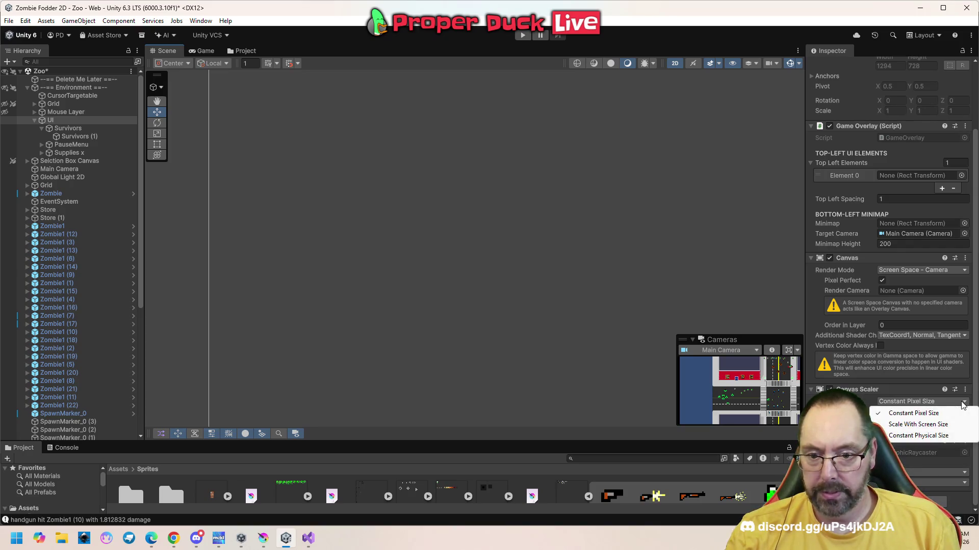
left_click(950, 438)
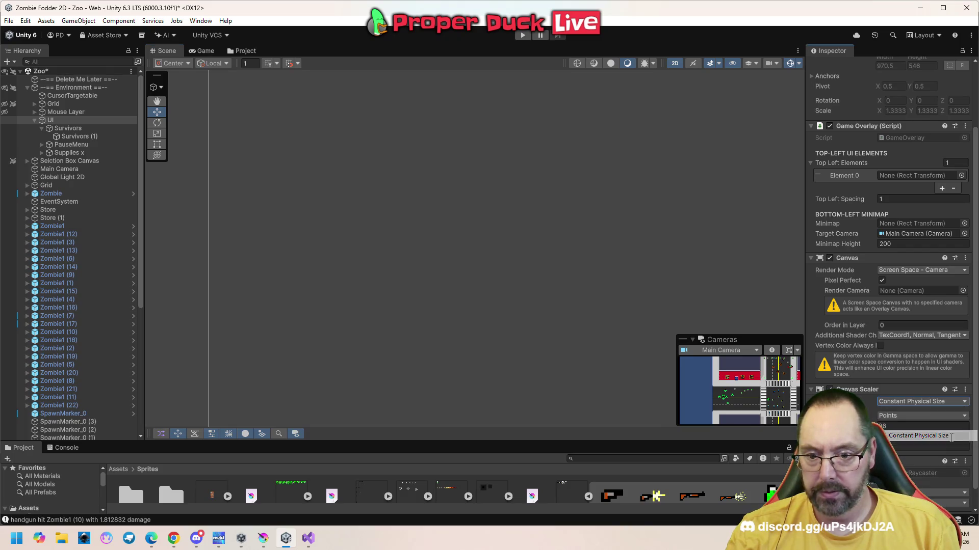
- Pan the scene to the pause menu and play-test the physical-size scaling
scroll(463, 271, "down", 5)
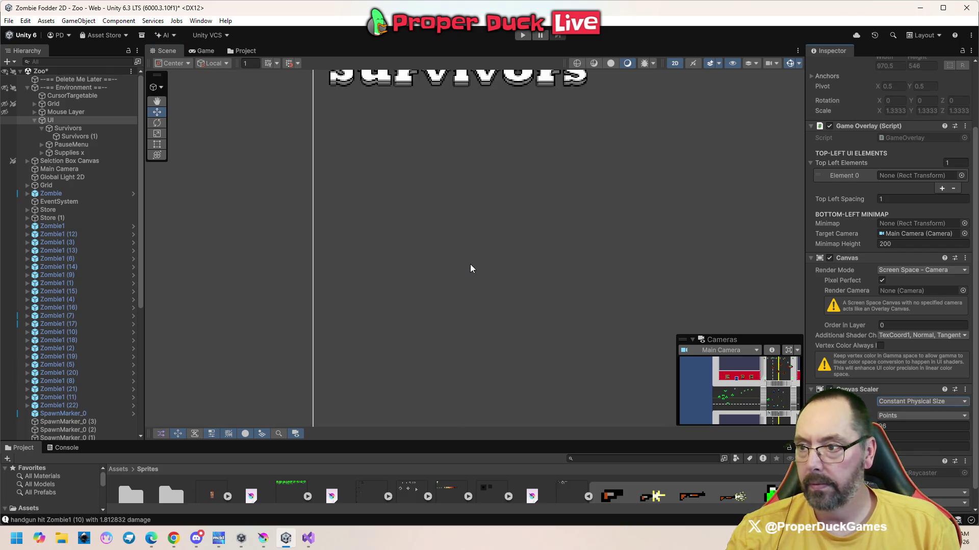
scroll(551, 276, "down", 2)
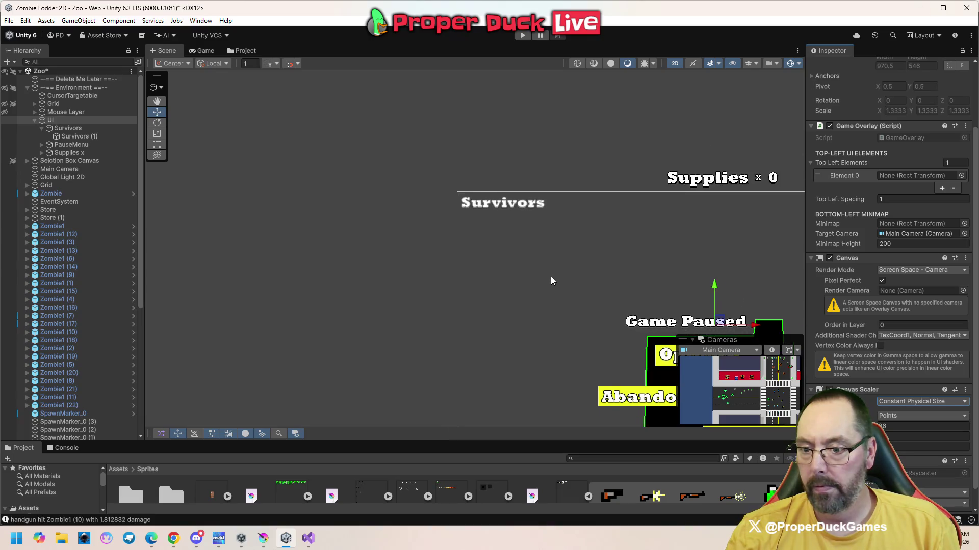
mouse_move(552, 277)
left_mouse_down()
mouse_move(426, 200)
mouse_move(359, 195)
left_mouse_up()
scroll(359, 195, "down", 1)
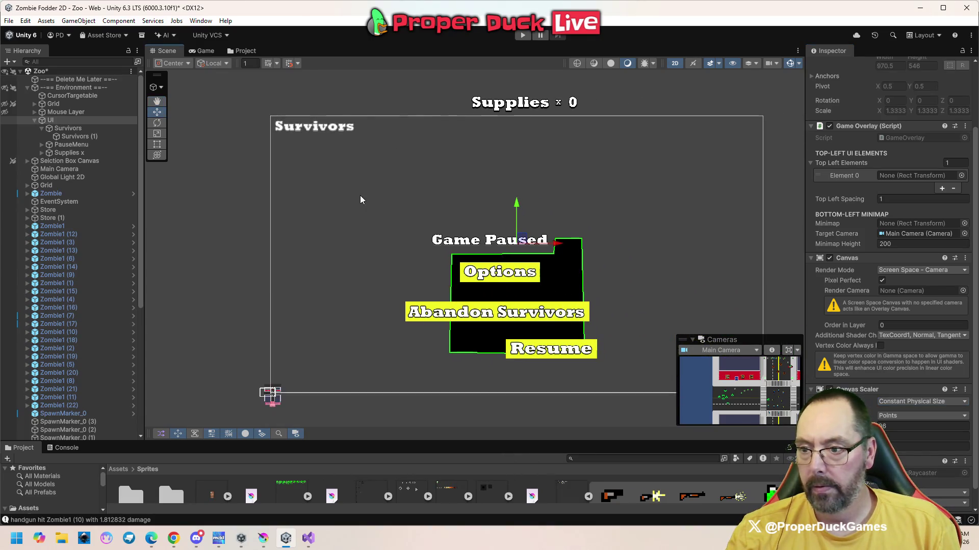
left_click(520, 38)
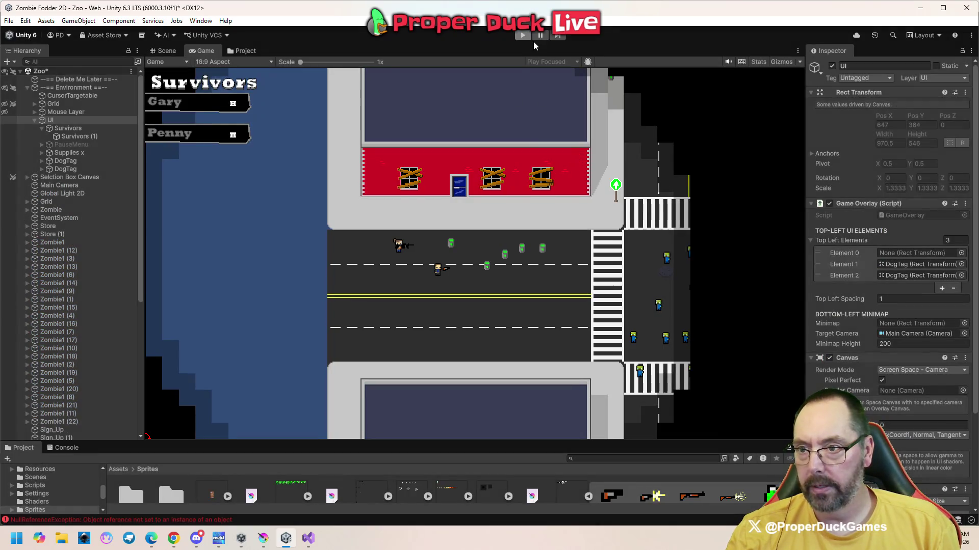
left_click(521, 36)
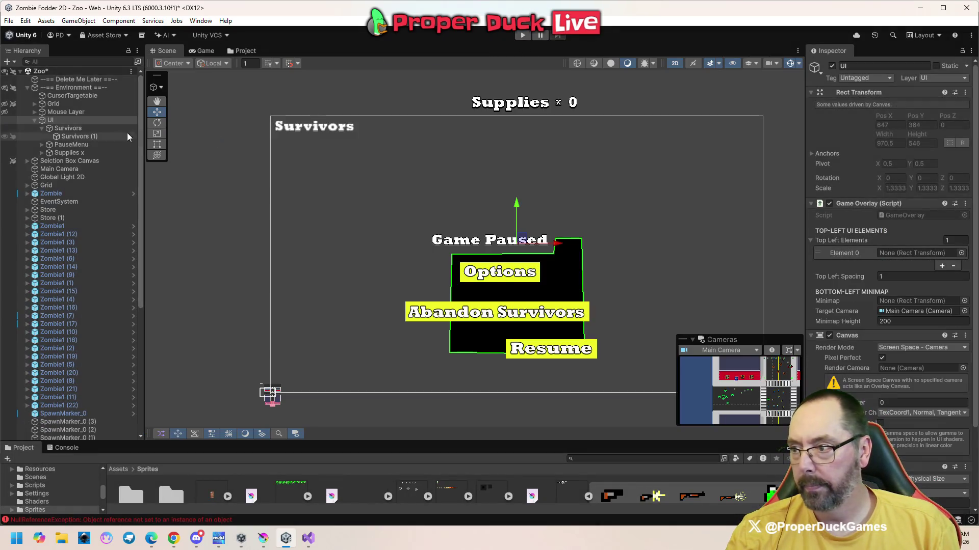
- Set UI Scale Mode to Scale With Screen Size with a 1280 x 720 reference resolution
left_click(962, 349)
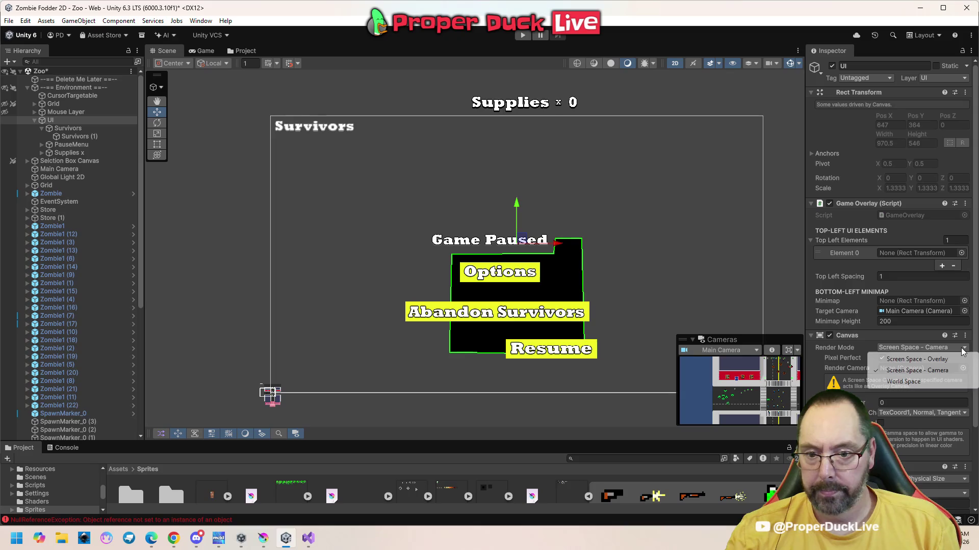
left_click(906, 287)
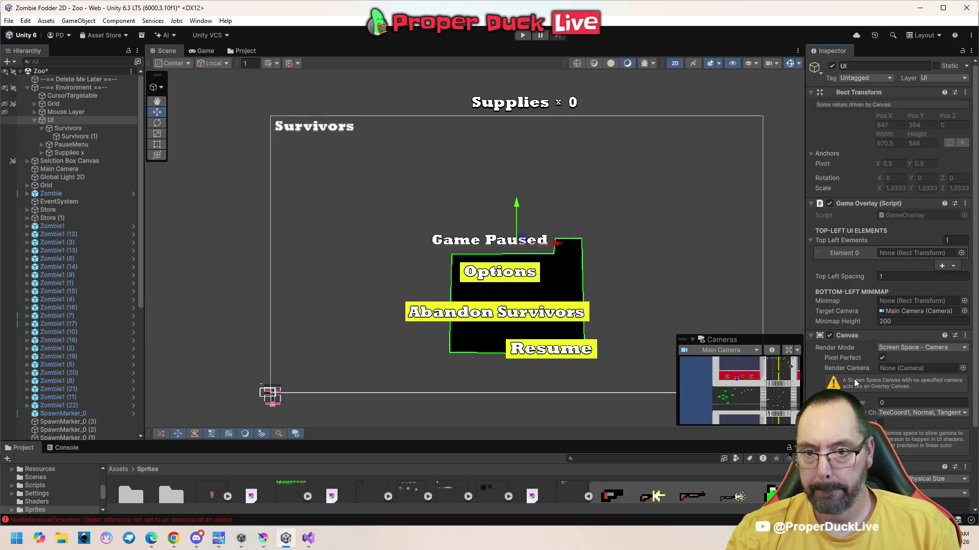
scroll(855, 382, "down", 3)
left_click(916, 397)
left_click(917, 420)
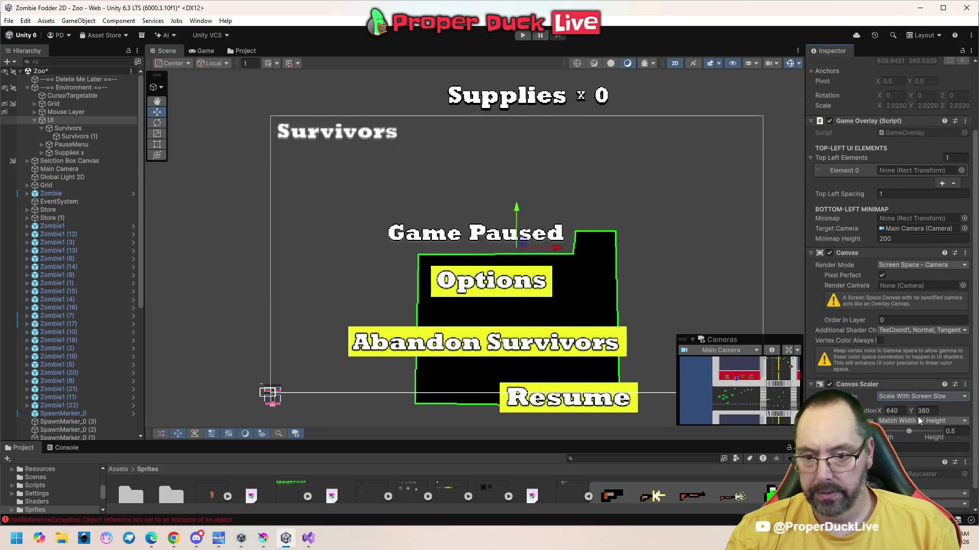
left_click(891, 411)
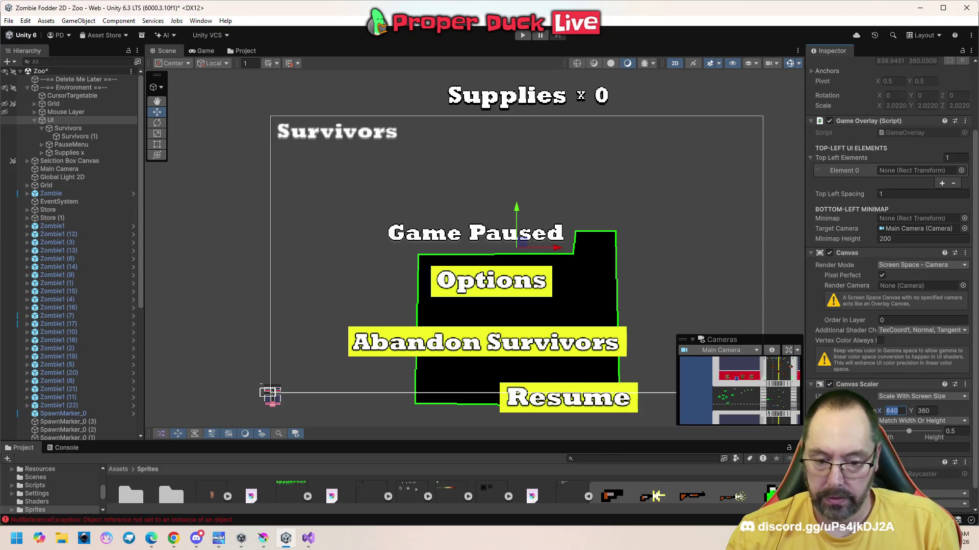
type("1280")
key("Tab")
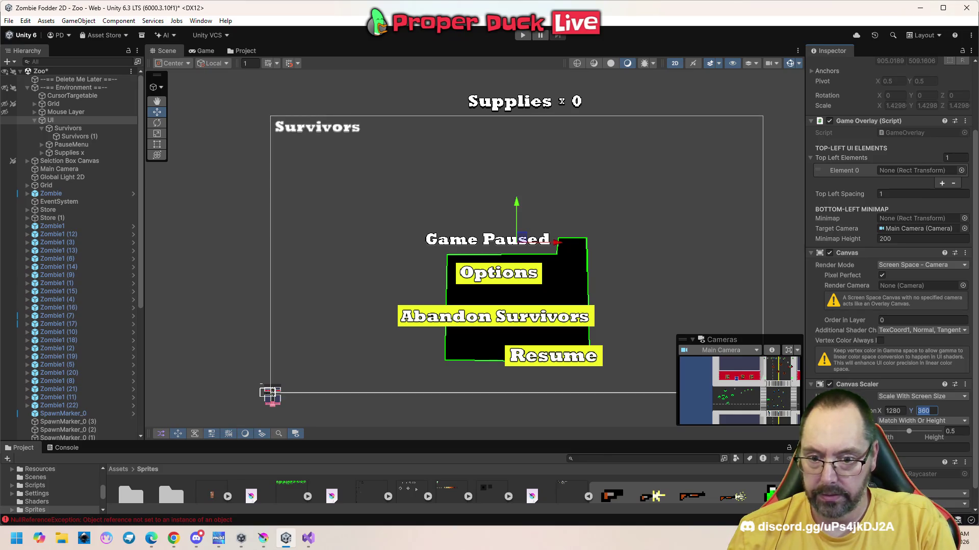
type("720")
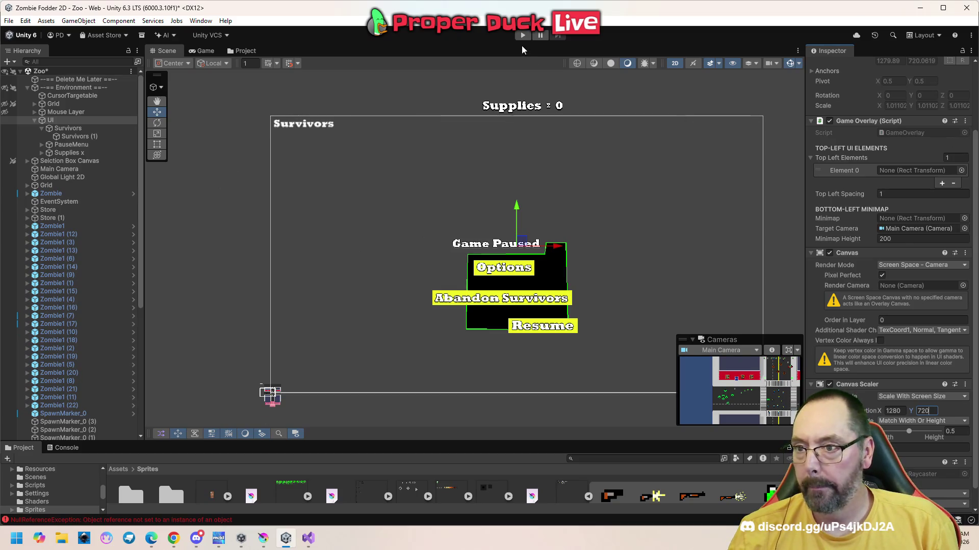
- Play-test the pause menu, switch survivors with keys 1 and 2, and pan the camera down
left_click(523, 35)
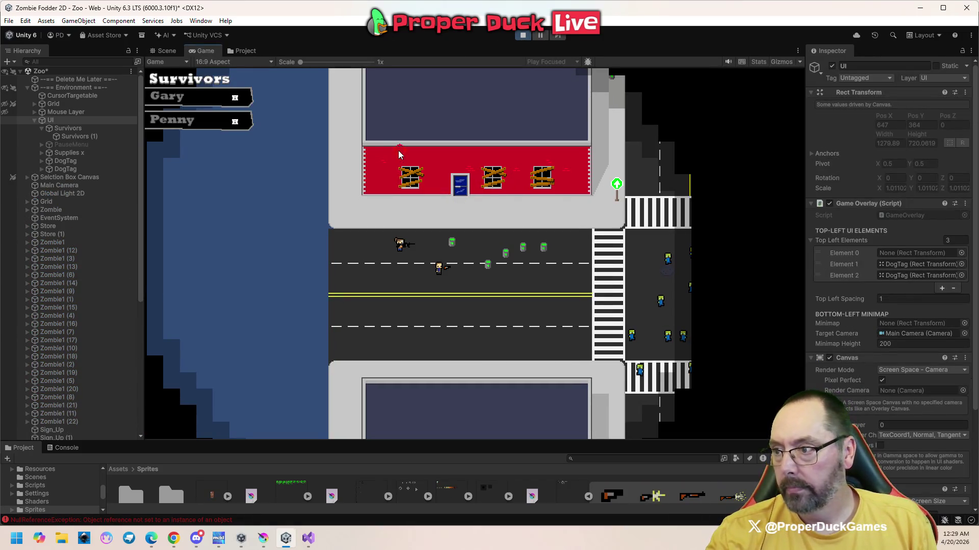
key("Escape")
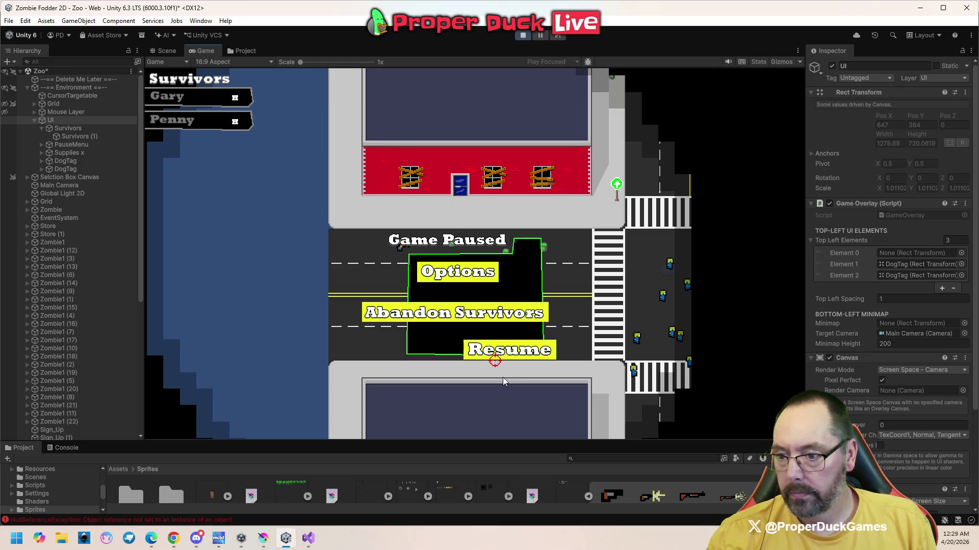
left_click(510, 357)
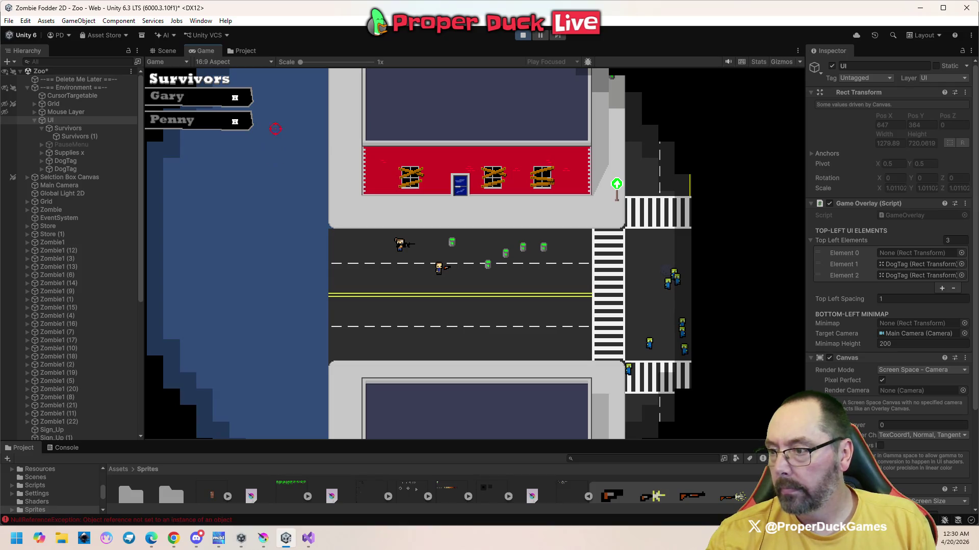
key("1")
key("2")
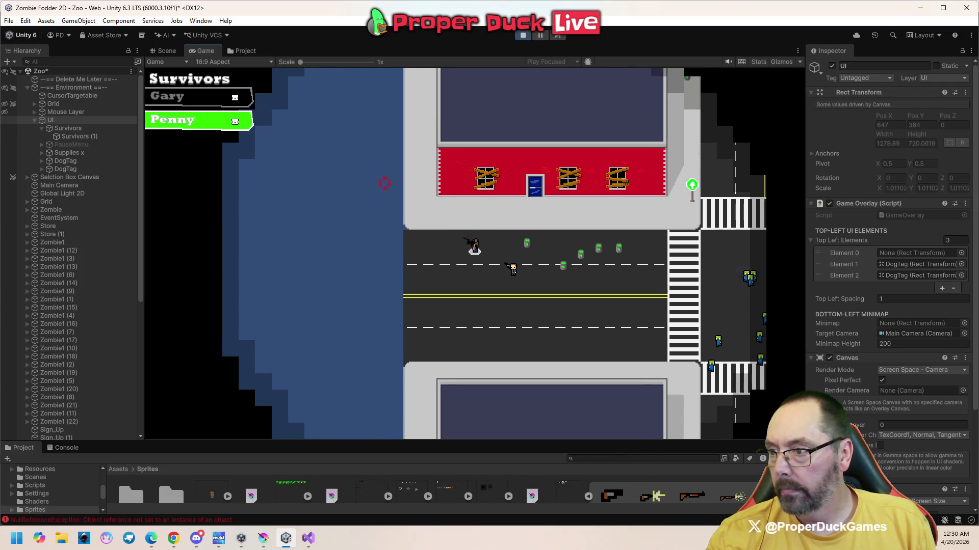
key("s")
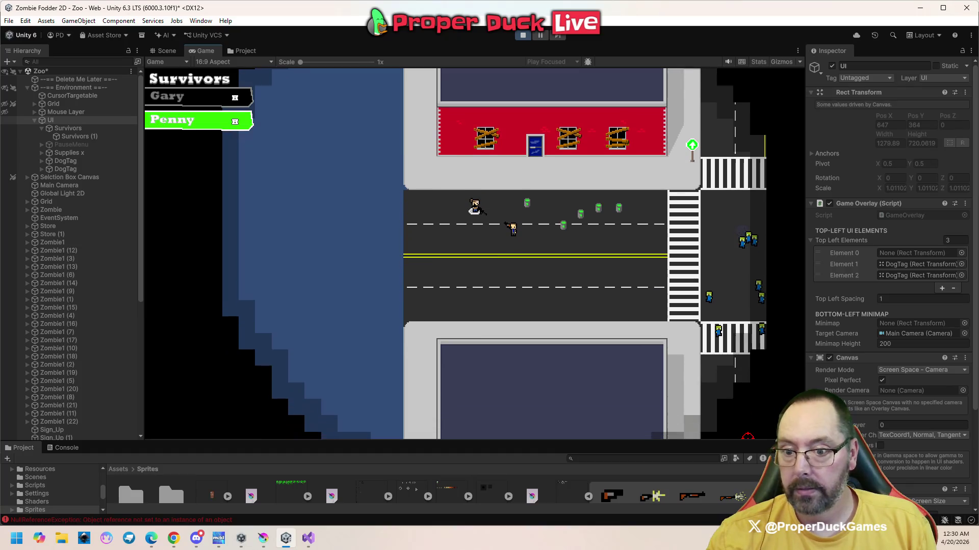
key("Escape")
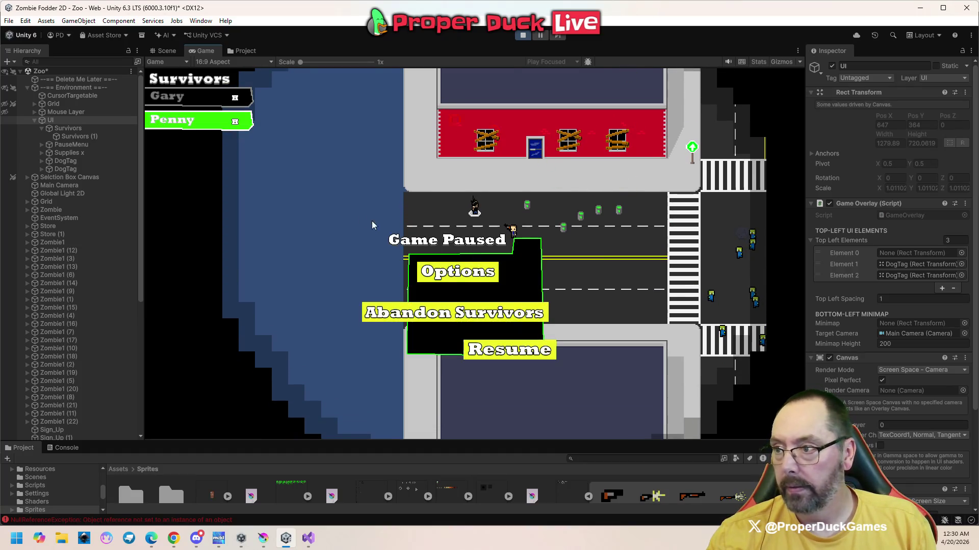
- Resize the Game view and inspector, stop play mode, and open the Game view's play options
left_click_drag(812, 168, 891, 176)
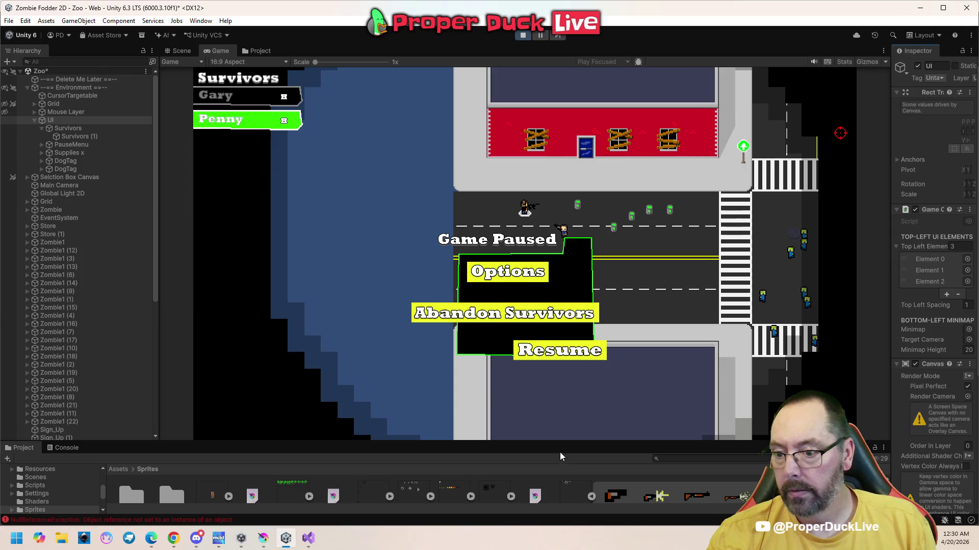
left_click_drag(891, 225, 832, 229)
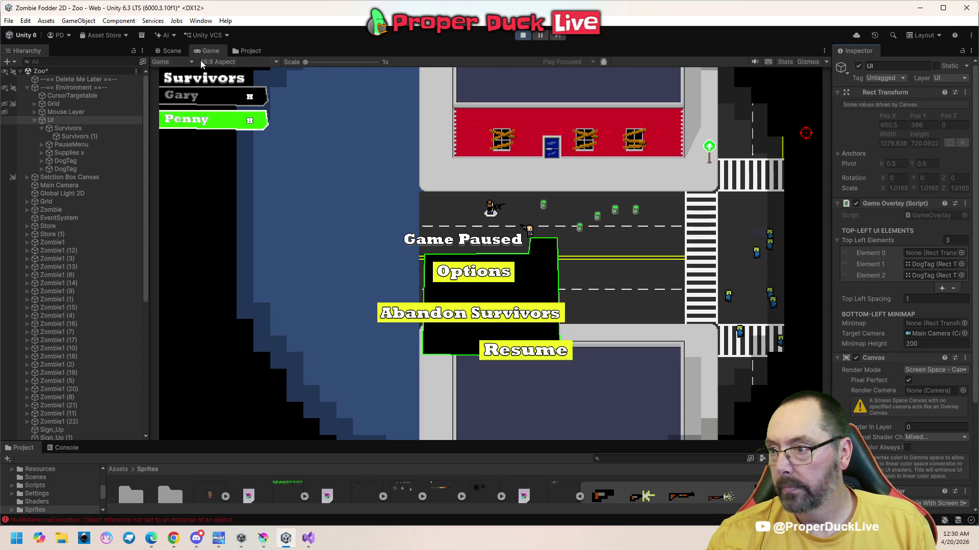
left_click(276, 62)
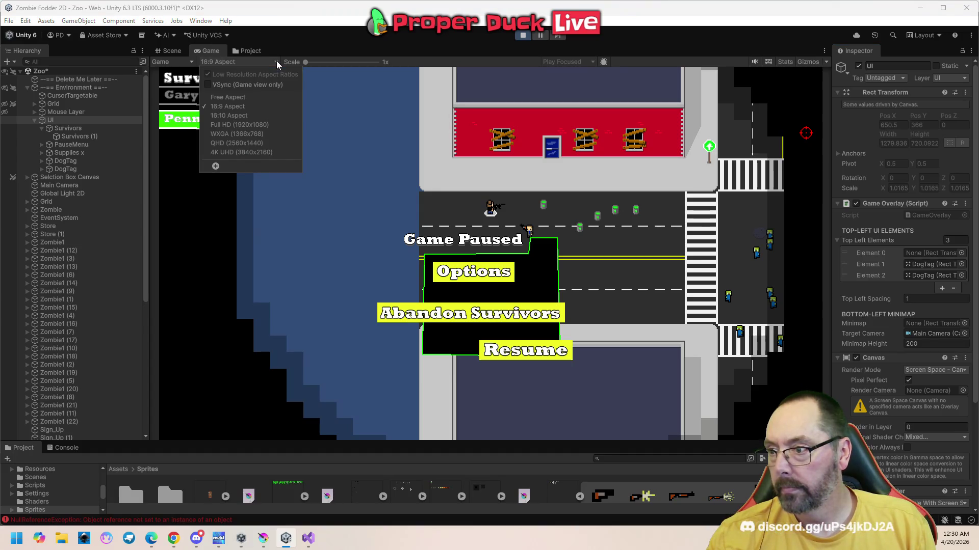
left_click(303, 43)
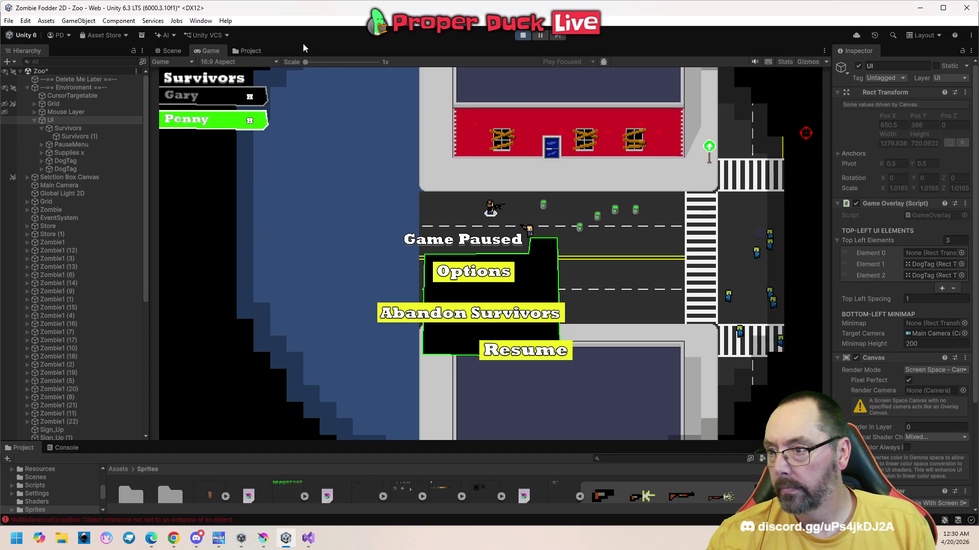
left_click(523, 36)
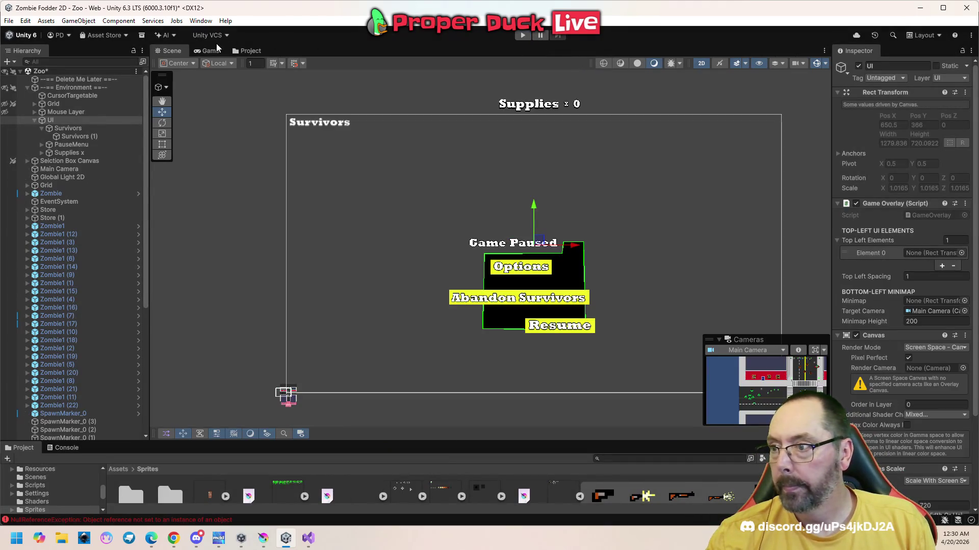
left_click(217, 51)
left_click(587, 62)
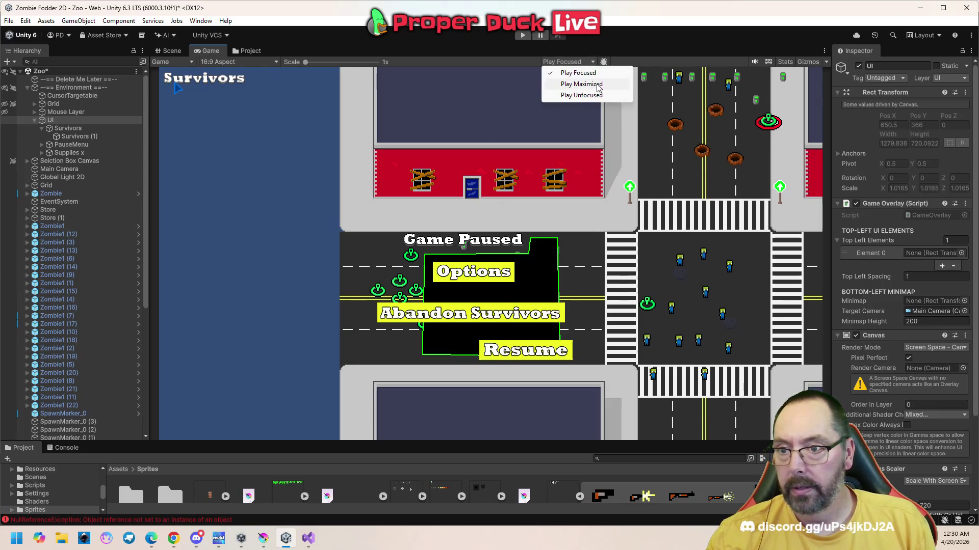
- Play the game maximized, then pause and stop it
left_click(581, 84)
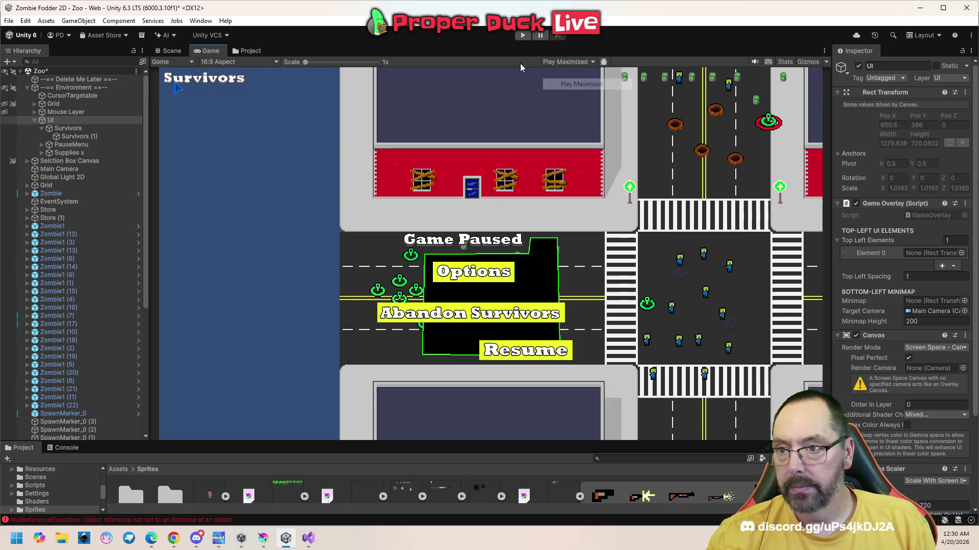
left_click(521, 35)
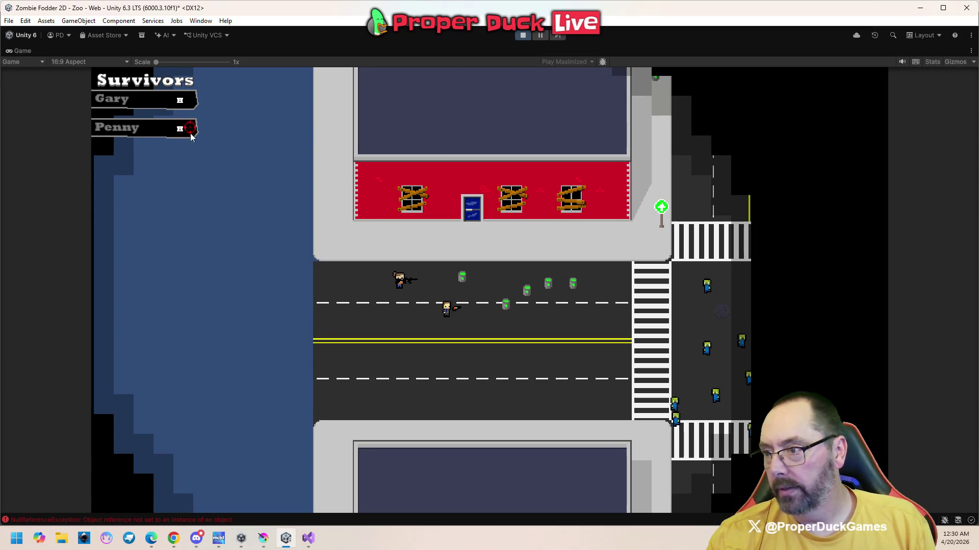
key("Escape")
left_click(523, 36)
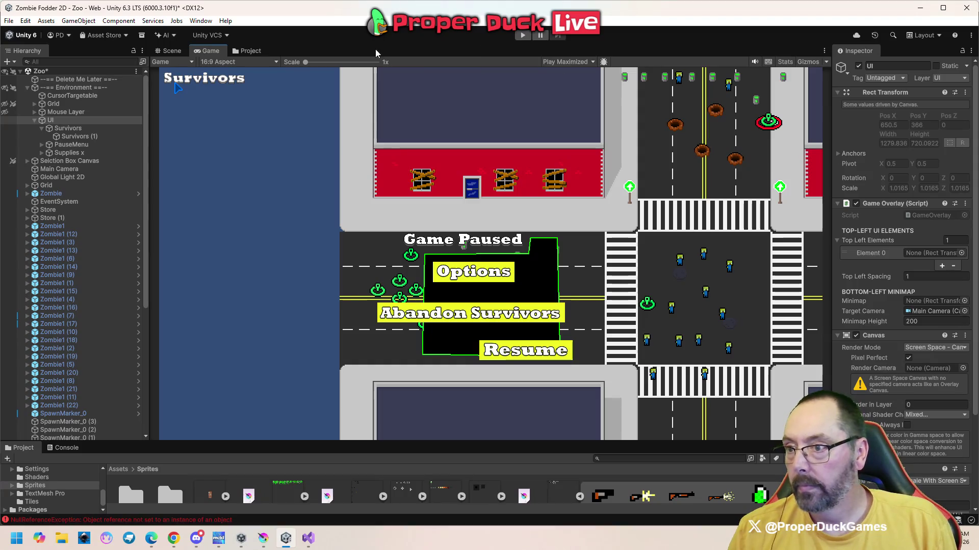
- Set play mode back to Play Focused and replay, selecting Penny and Gary via their name tags
left_click(592, 62)
left_click(578, 73)
left_click(523, 35)
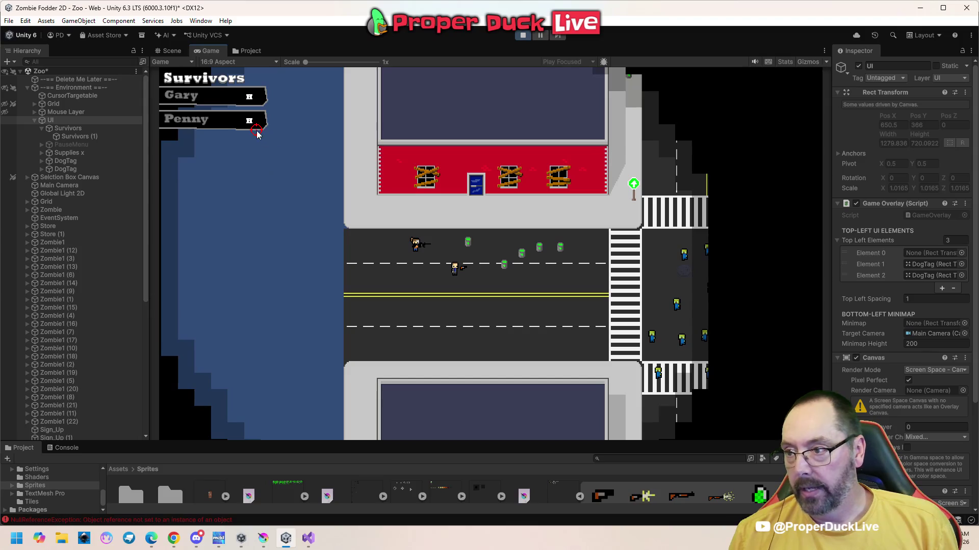
left_click(252, 123)
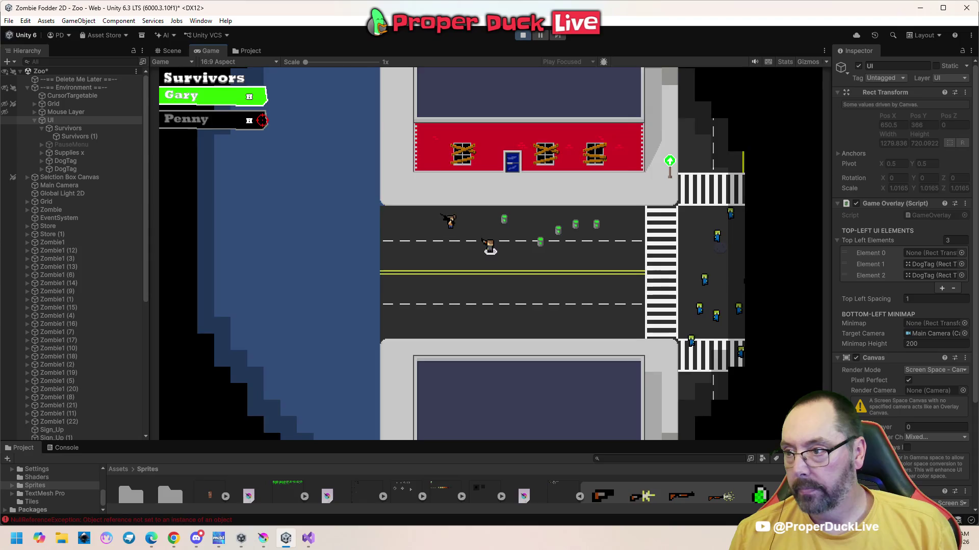
left_click(260, 121)
left_click(251, 96)
left_click(259, 123)
key("Tab")
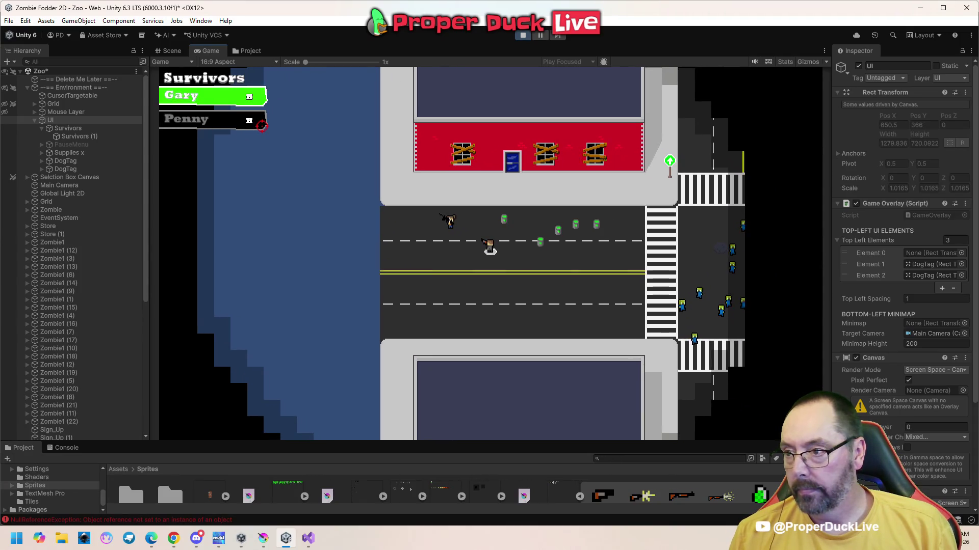
left_click(262, 125)
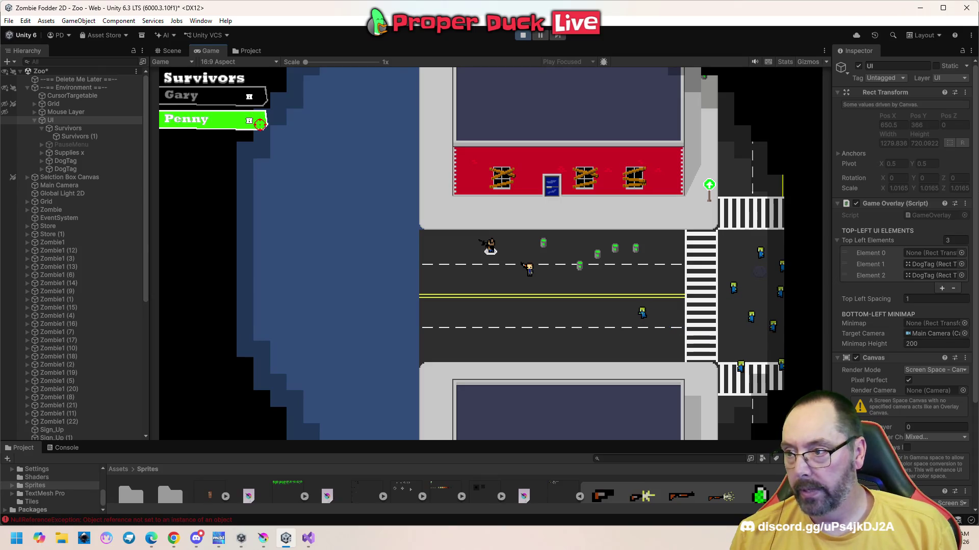
- Pause and stop the game, and return the Project browser to the top-level Assets folder
key("Escape")
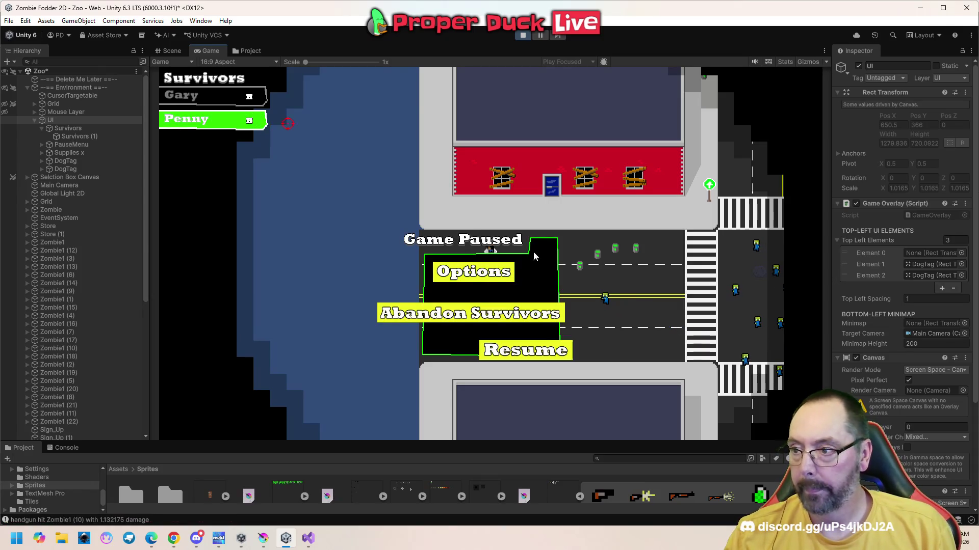
left_click(527, 36)
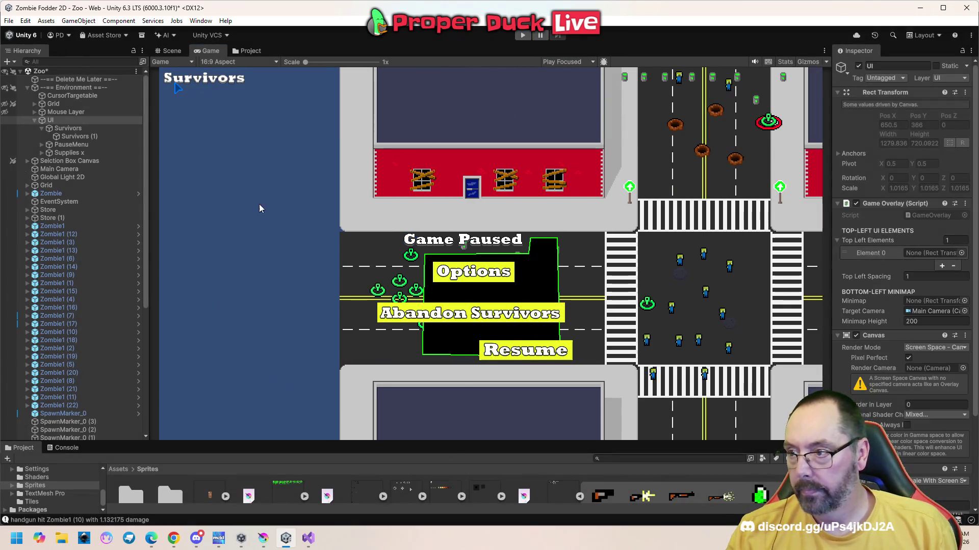
left_click(118, 470)
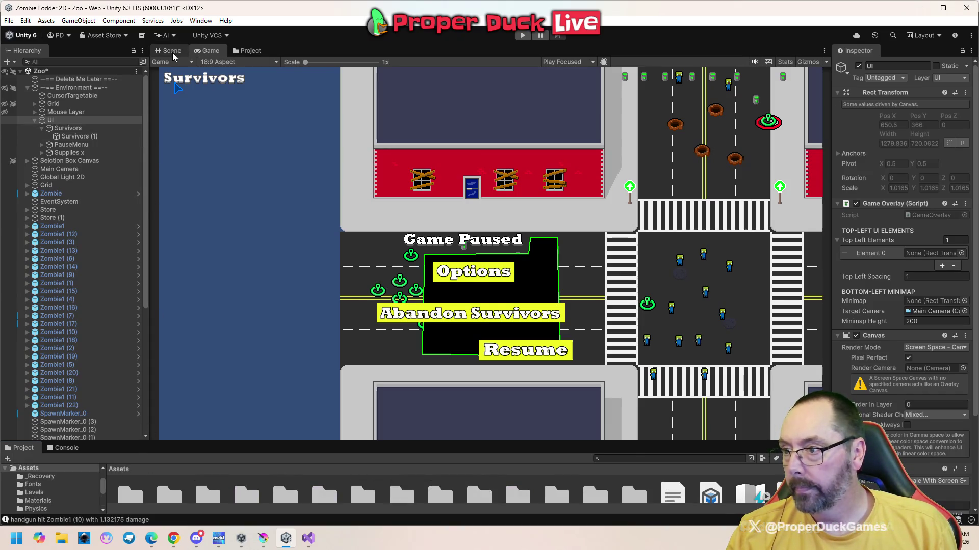
- Open the DogTag prefab from the Prefabs folder in the Scene view
left_click(172, 52)
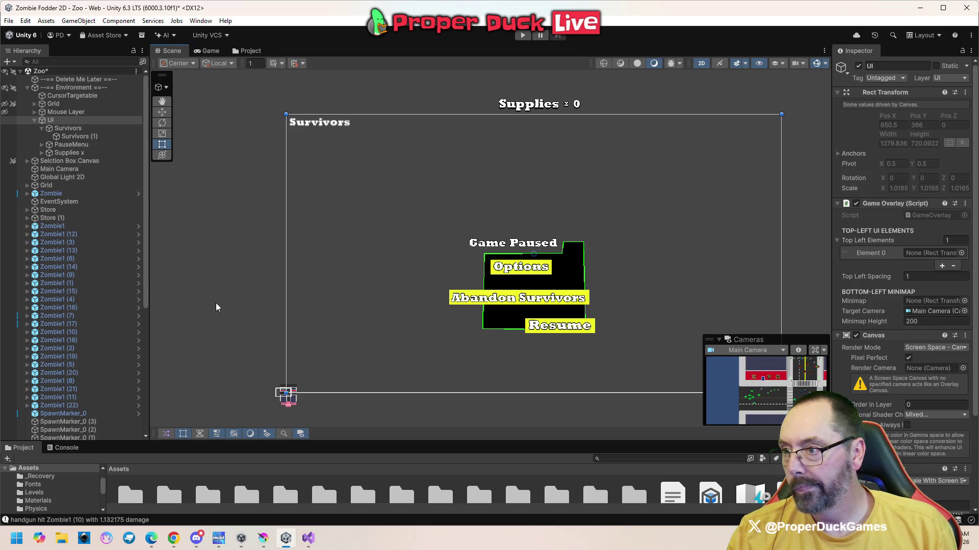
left_click_drag(193, 442, 194, 403)
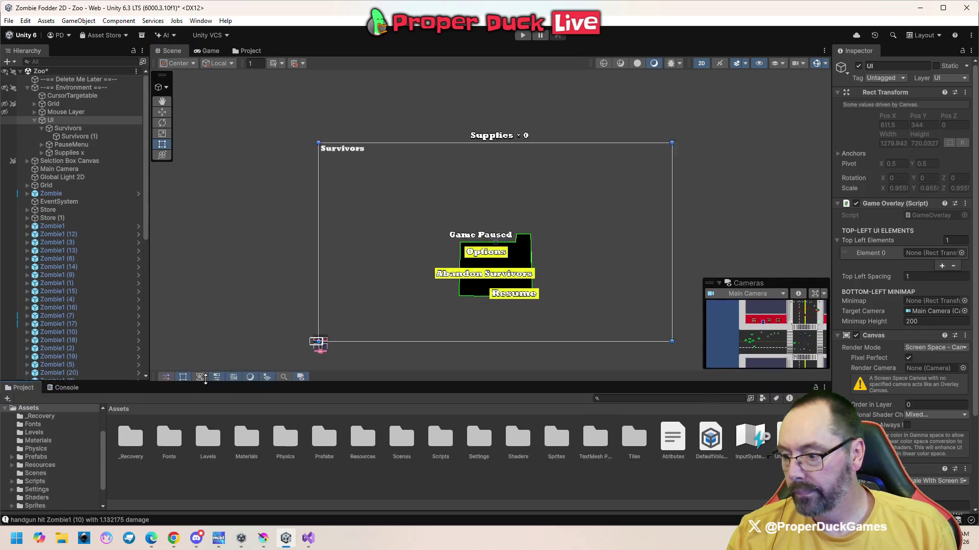
double_click(322, 462)
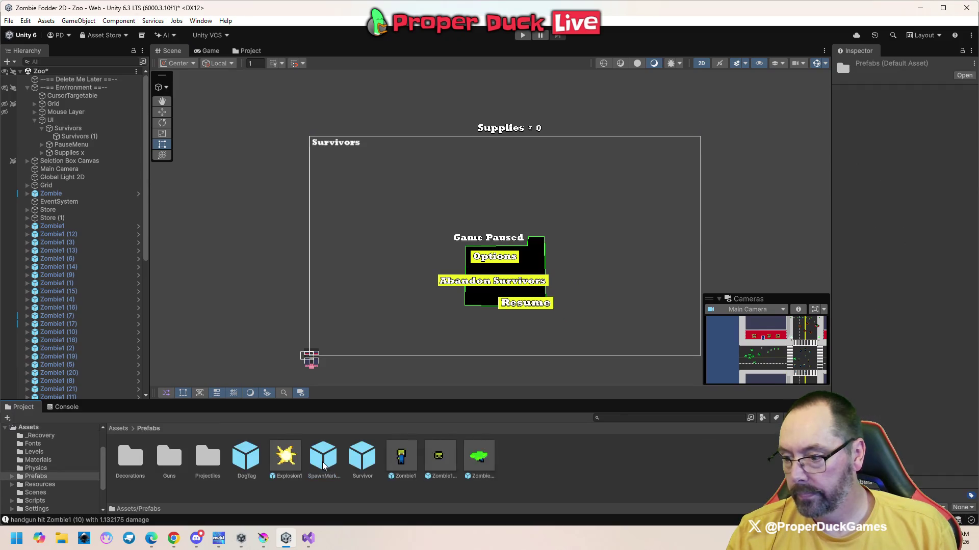
double_click(254, 460)
- Rename the tag's Image element to 'Weapon 2'
scroll(407, 153, "up", 6)
scroll(408, 151, "up", 2)
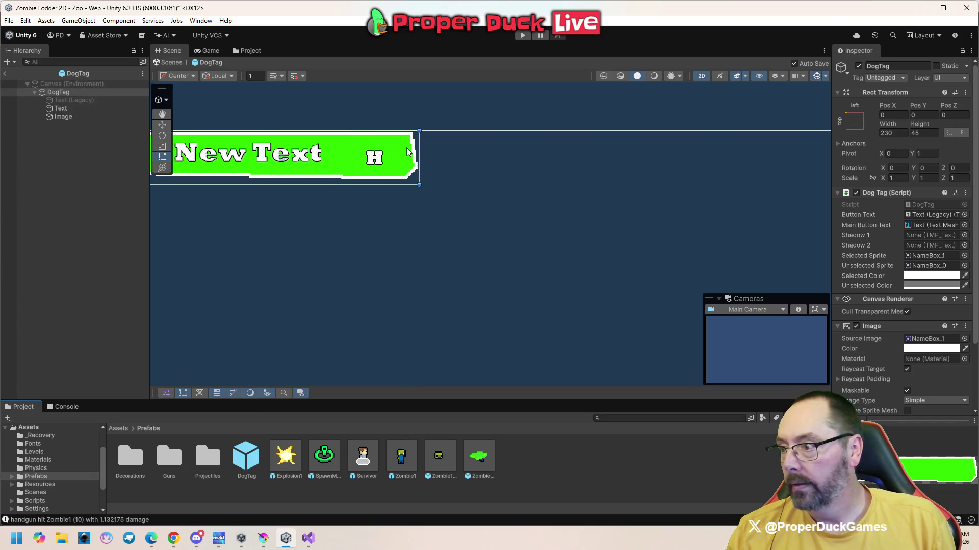
left_click(64, 117)
left_click(912, 67)
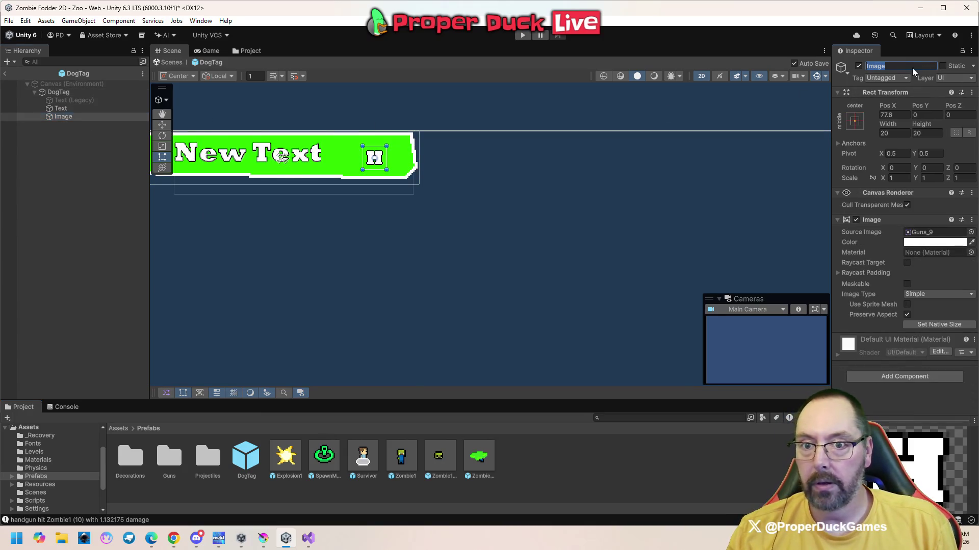
type("Weapon 2")
key("Return")
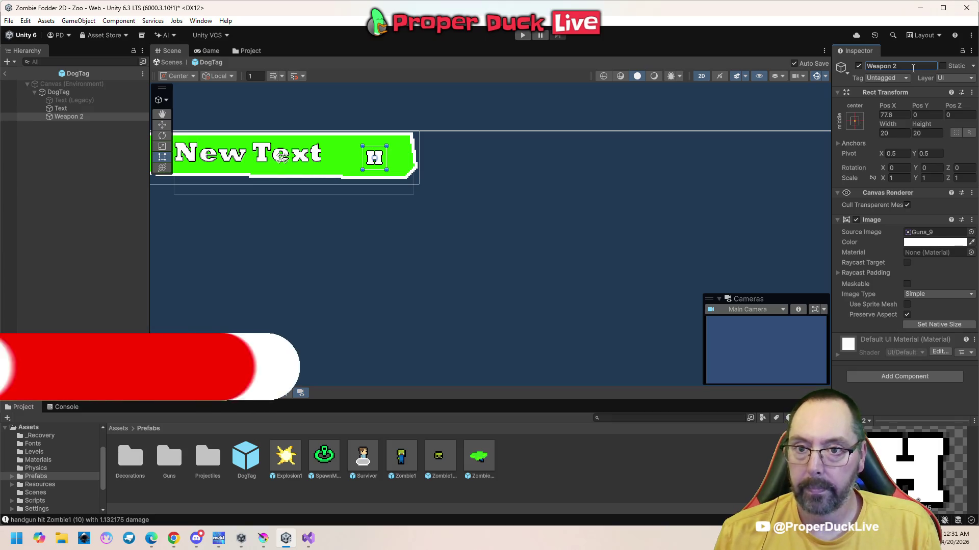
- Duplicate Weapon 2 and name the copy 'Weapon 1'
left_click(76, 116)
key("ctrl+d")
left_click(910, 66)
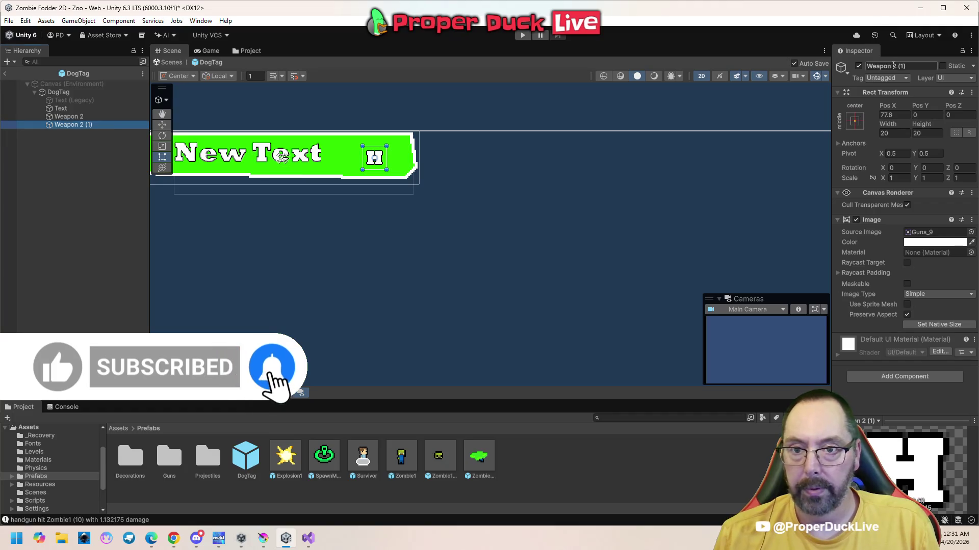
type("Weapon 1")
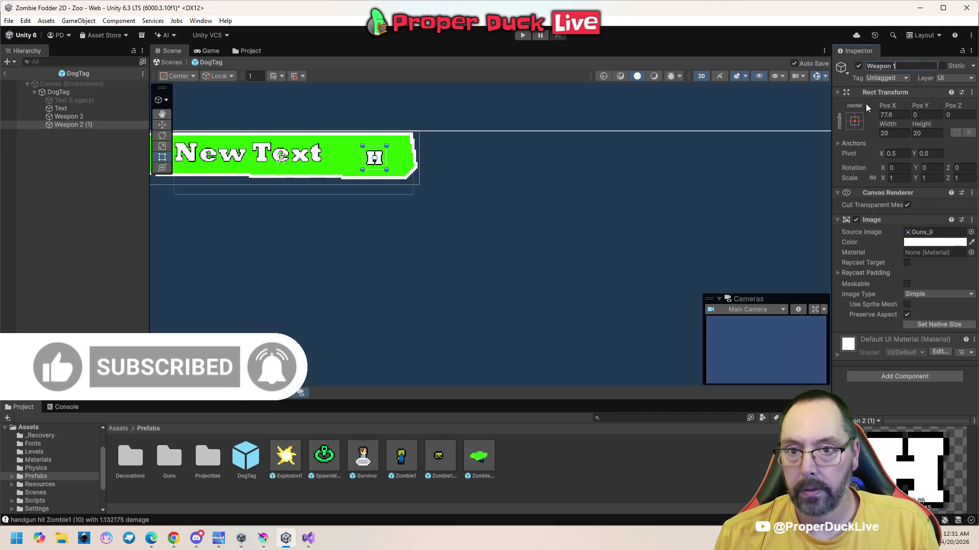
left_click(88, 142)
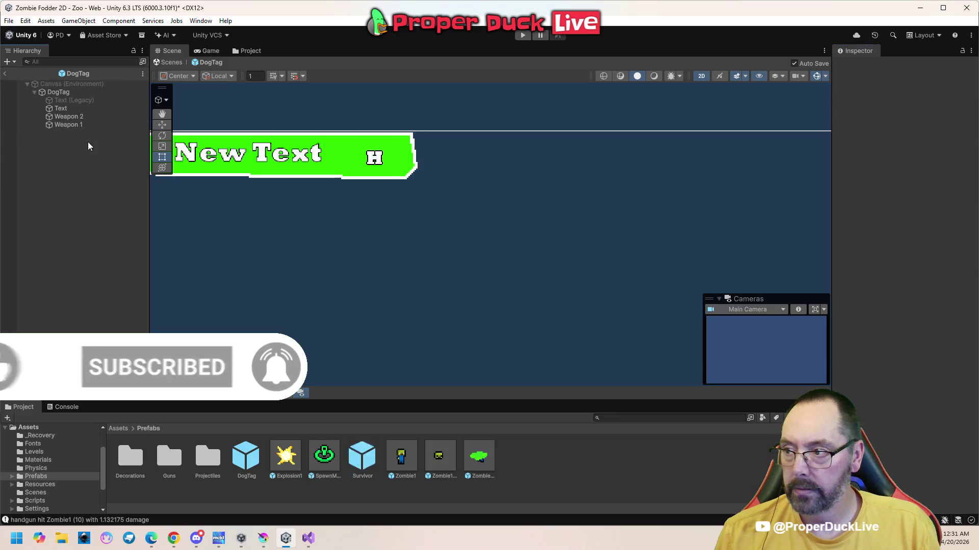
- Move Weapon 1 to the right so it sits beside Weapon 2 on the tag
left_click(80, 127)
left_click(162, 125)
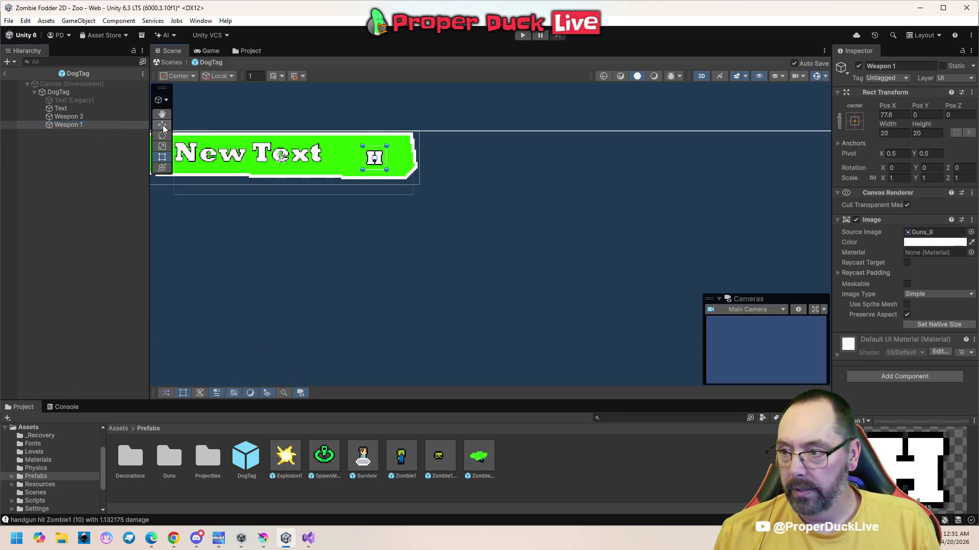
left_click_drag(413, 160, 436, 159)
left_click(377, 163)
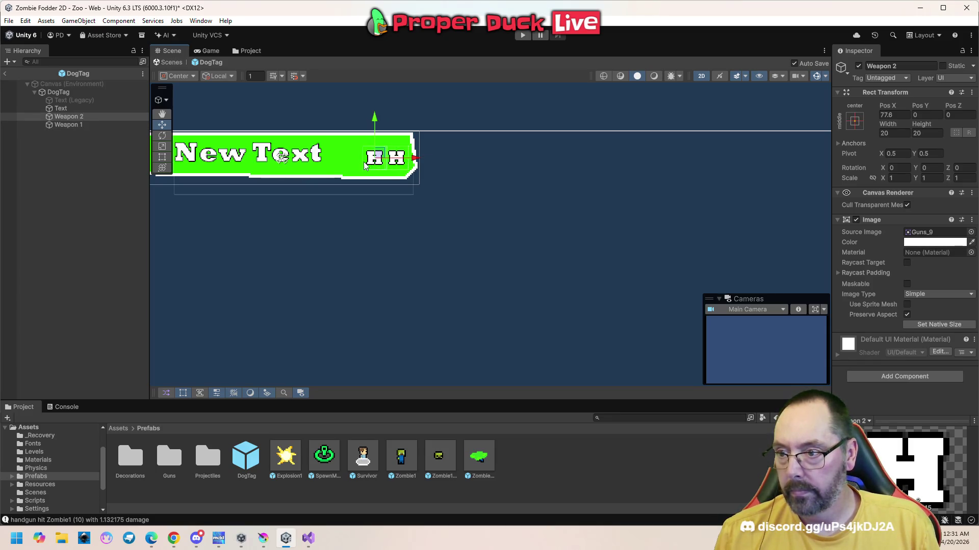
left_click(394, 168)
scroll(378, 173, "up", 4)
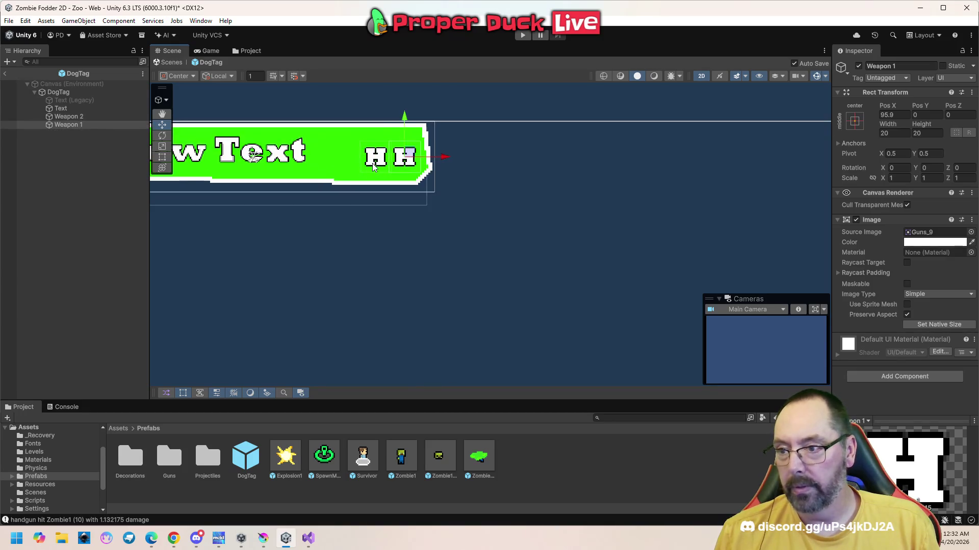
scroll(378, 172, "up", 5)
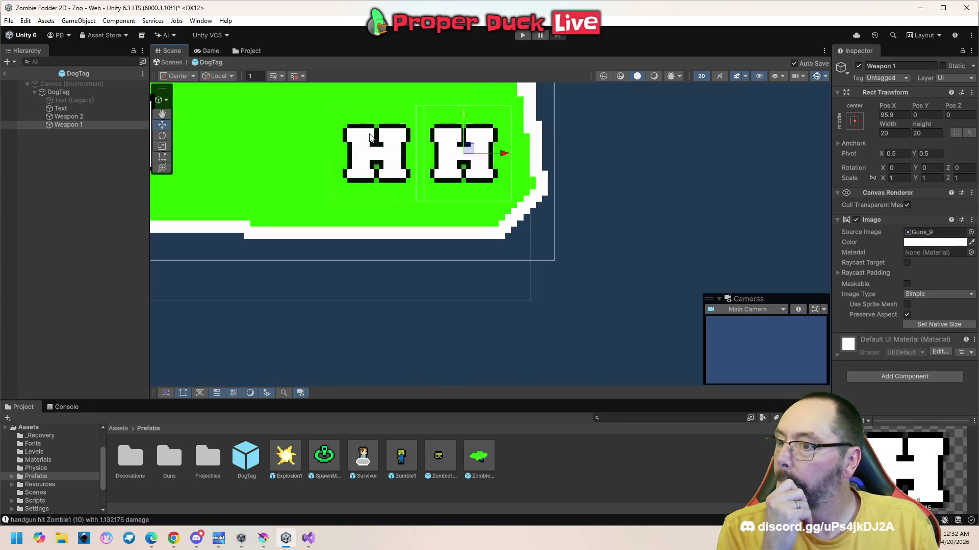
scroll(375, 217, "down", 2)
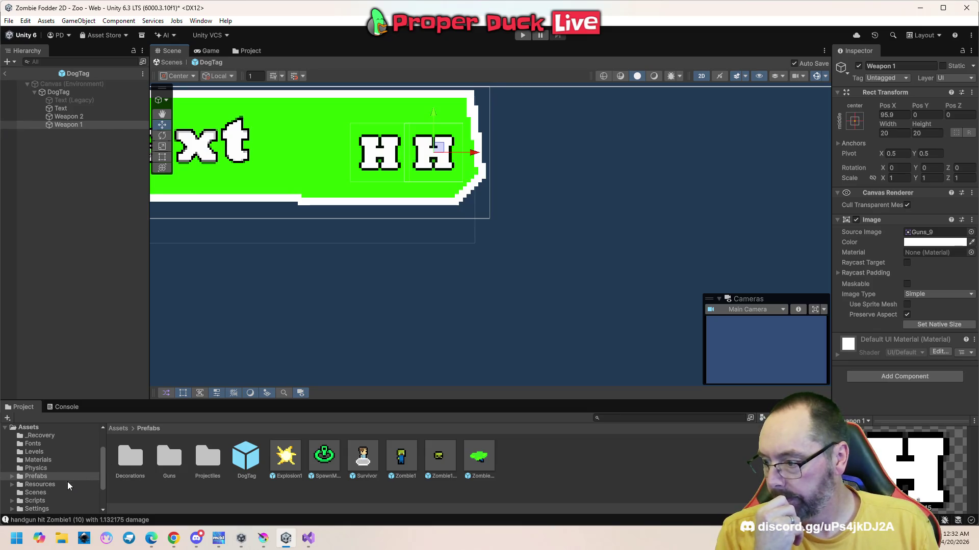
scroll(51, 491, "down", 3)
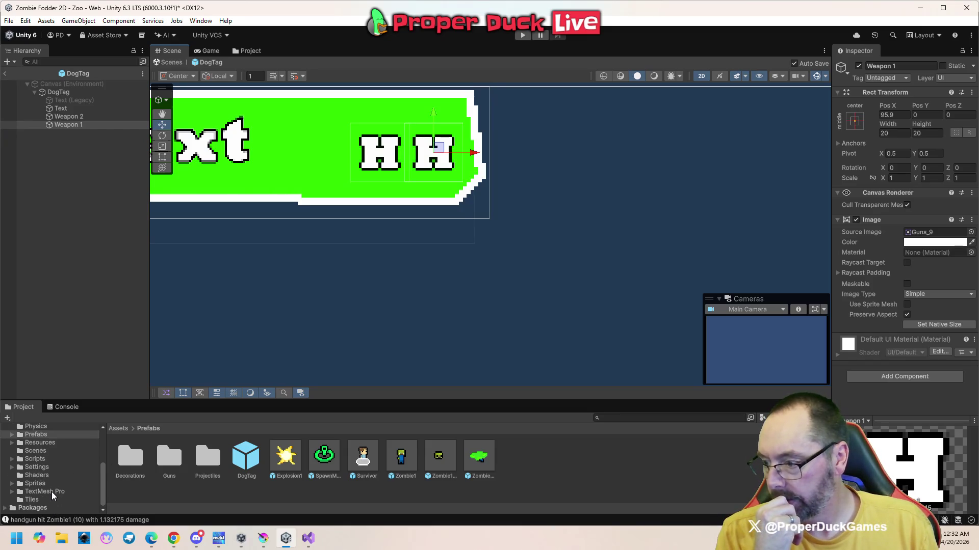
- From Assets > Sprites, set Weapon 2's Source Image to the smaller H sprite Guns_10
left_click(46, 483)
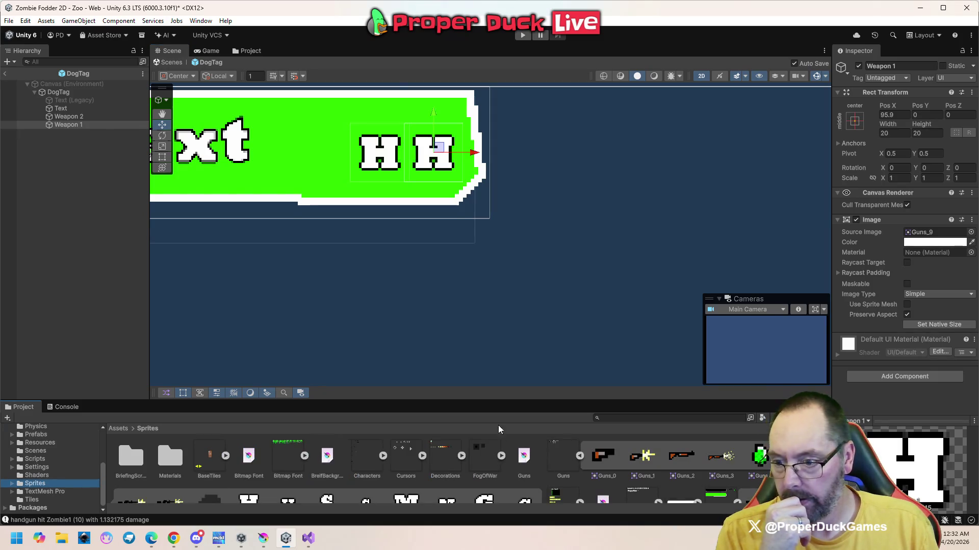
mouse_move(498, 402)
left_mouse_down()
mouse_move(489, 341)
mouse_move(489, 372)
left_mouse_up()
left_click(385, 308)
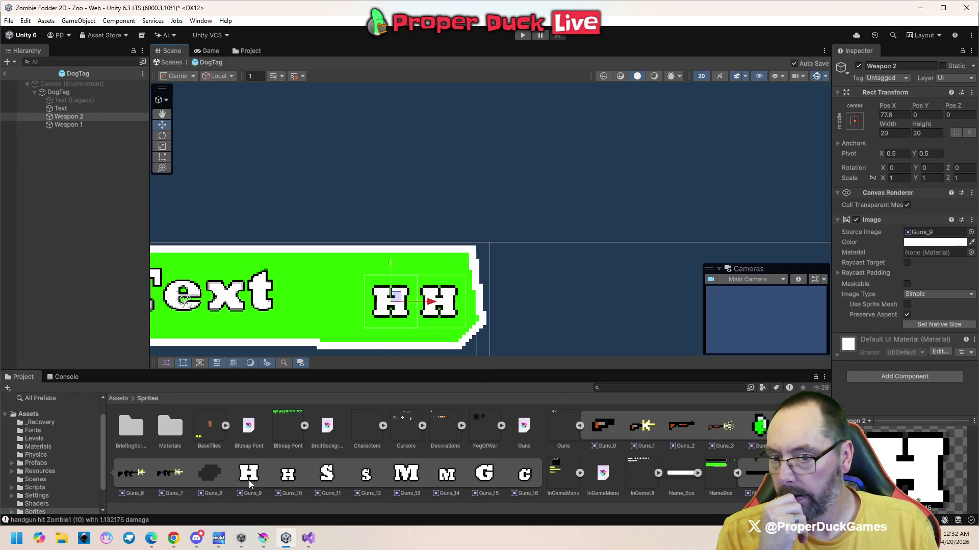
mouse_move(250, 483)
left_mouse_down()
mouse_move(519, 404)
mouse_move(877, 250)
mouse_move(924, 240)
left_mouse_up()
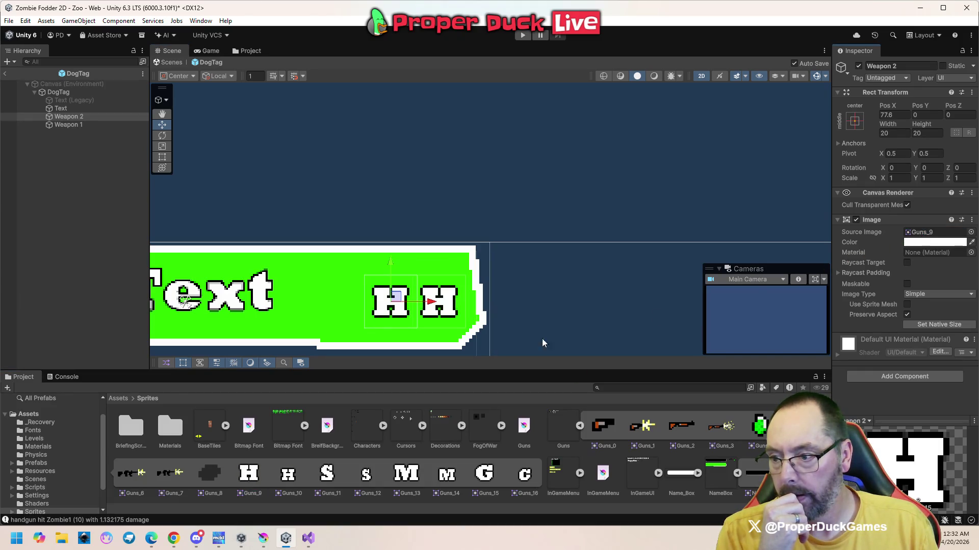
mouse_move(286, 483)
left_mouse_down()
mouse_move(545, 350)
mouse_move(879, 214)
mouse_move(709, 263)
mouse_move(298, 483)
mouse_move(935, 237)
left_mouse_up()
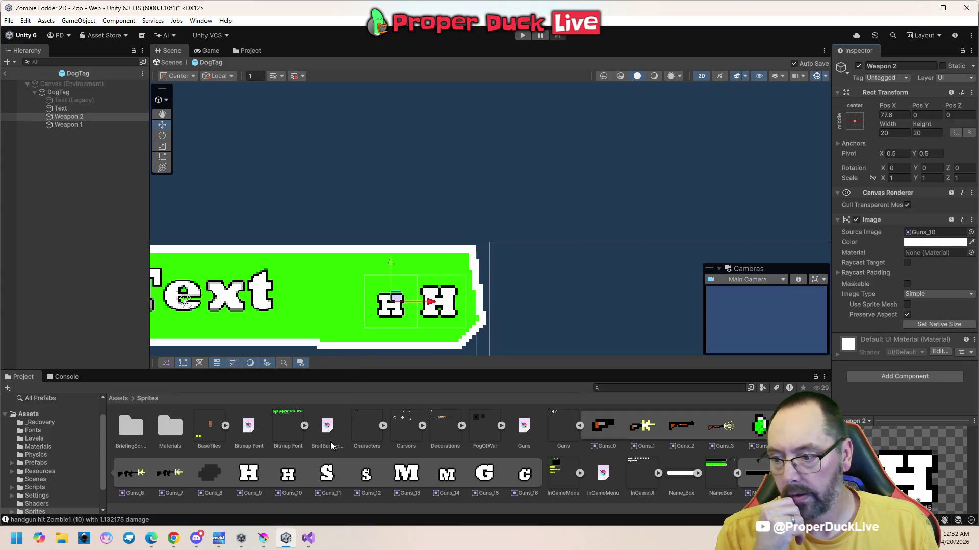
left_click(522, 36)
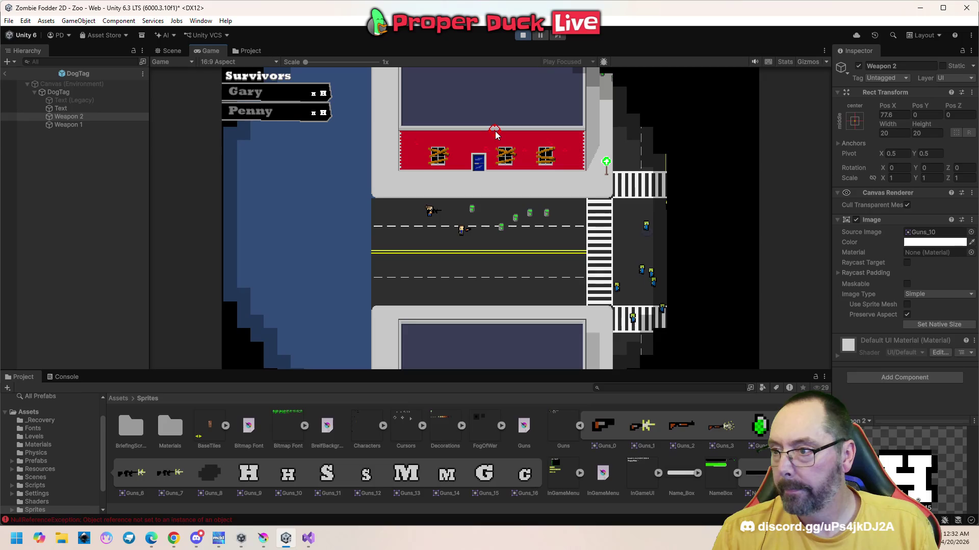
- After checking the two-icon dog tags, pause the game with Escape and stop the test
key("Escape")
left_click(522, 36)
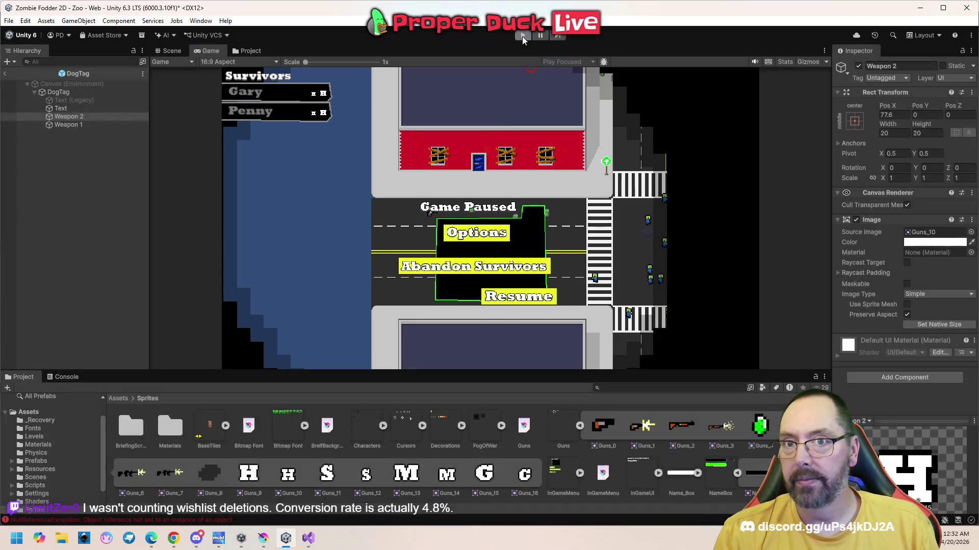
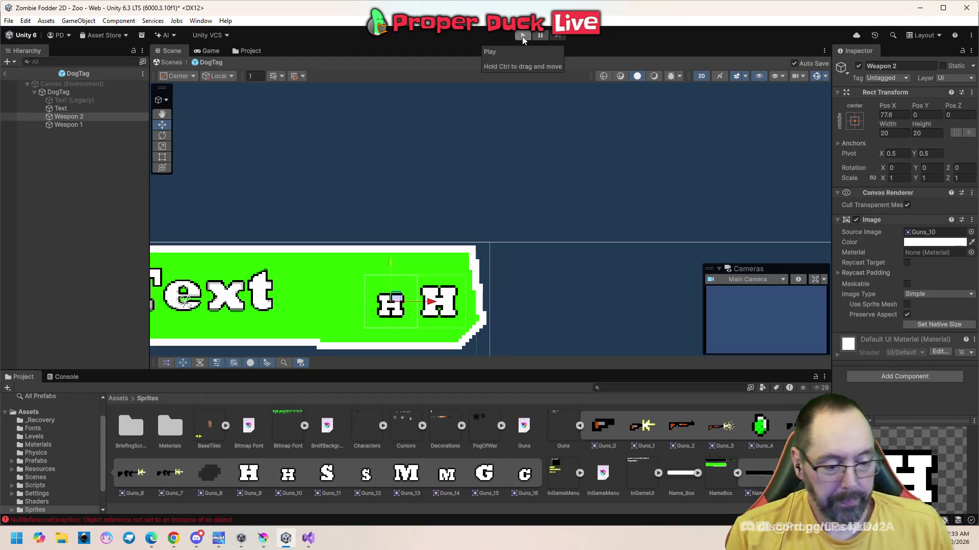
- Nudge the Weapon 2 icon left on the dog tag banner to Pos X 75.8
scroll(334, 262, "down", 1)
scroll(334, 262, "up", 1)
scroll(387, 281, "up", 3)
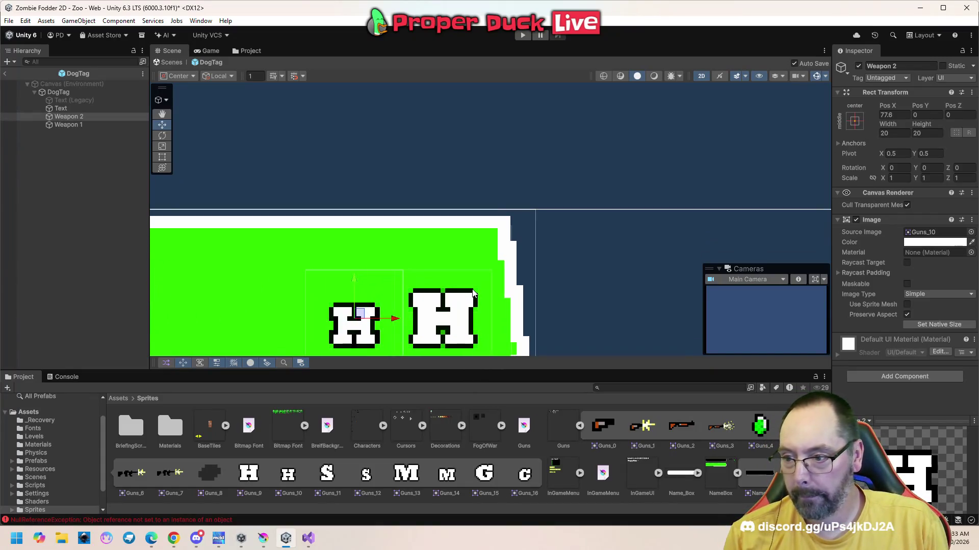
left_click_drag(390, 317, 384, 317)
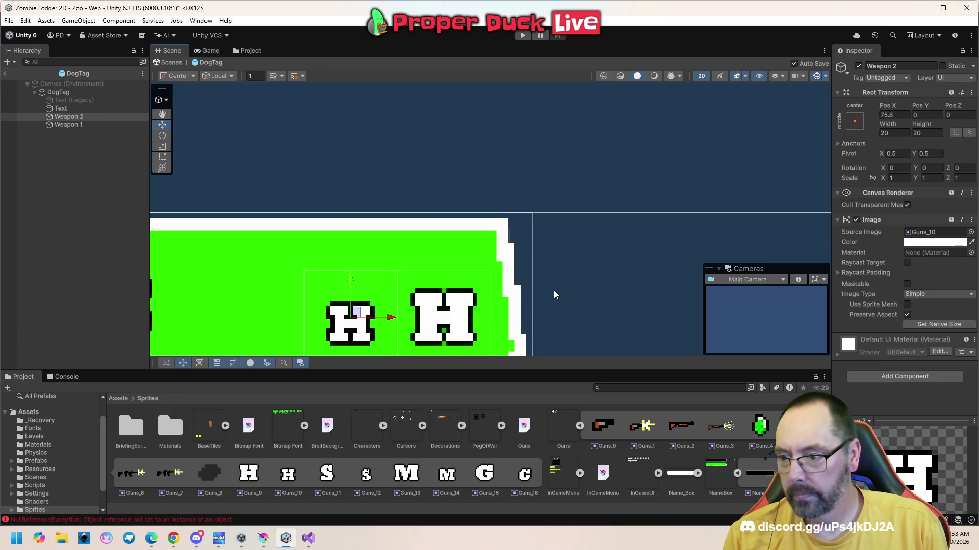
- Zoom the Scene view back out and bring up DogTag.cs in Visual Studio
scroll(554, 290, "down", 1)
scroll(565, 289, "down", 3)
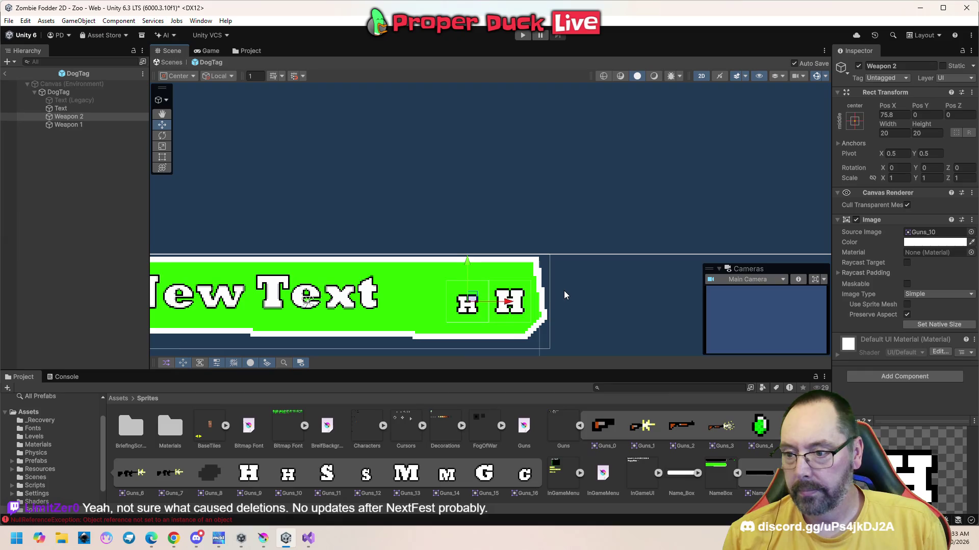
scroll(564, 292, "down", 1)
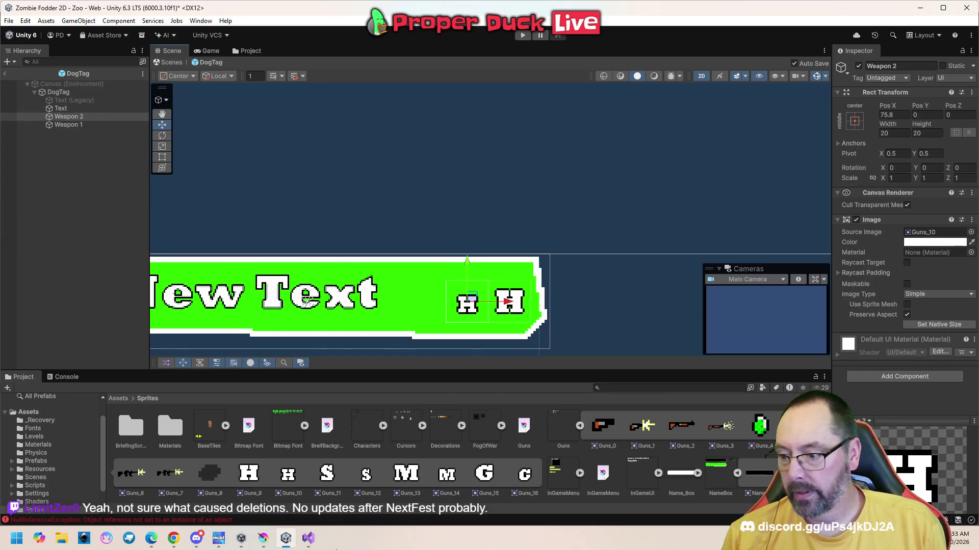
mouse_move(311, 539)
left_click(313, 497)
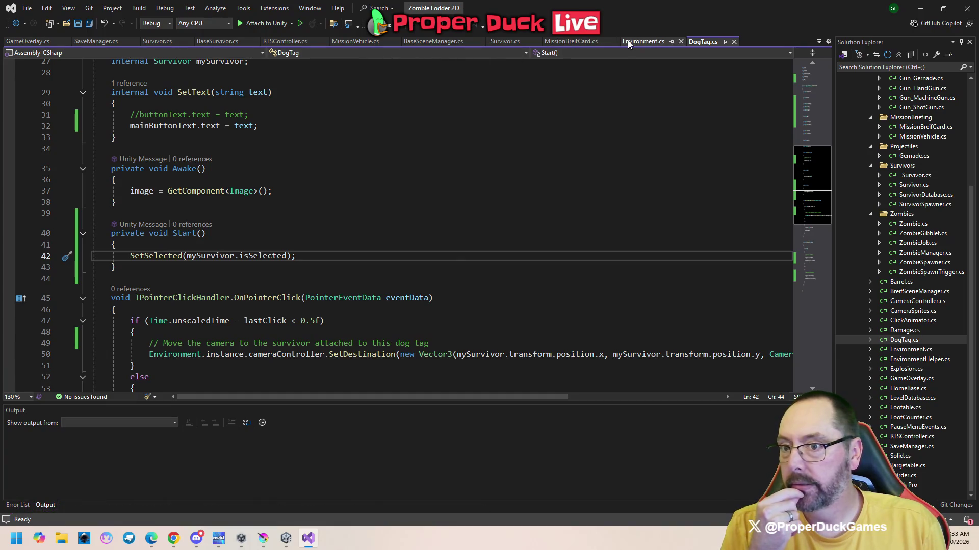
- Declare 'public Image gun1;' in DogTag.cs above the colour fields
scroll(356, 238, "up", 8)
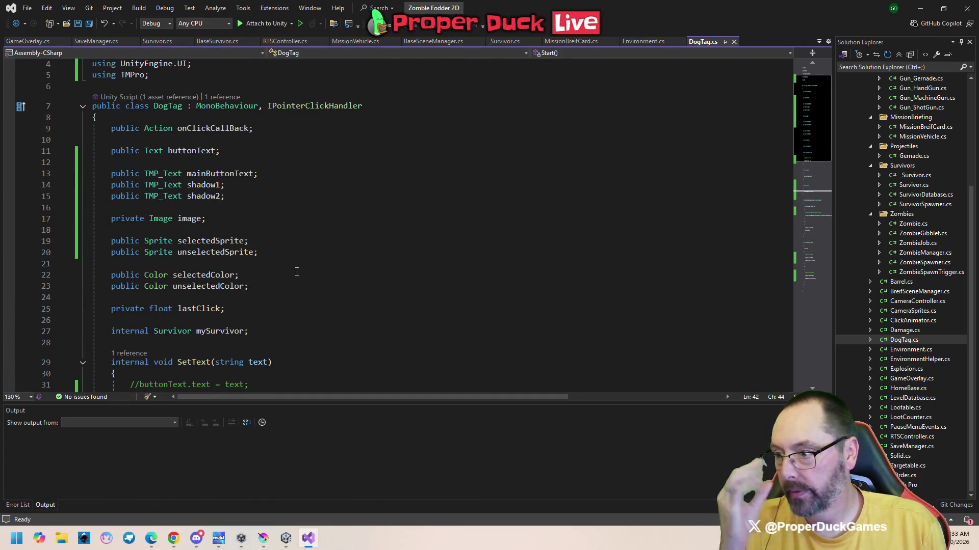
left_click(270, 332)
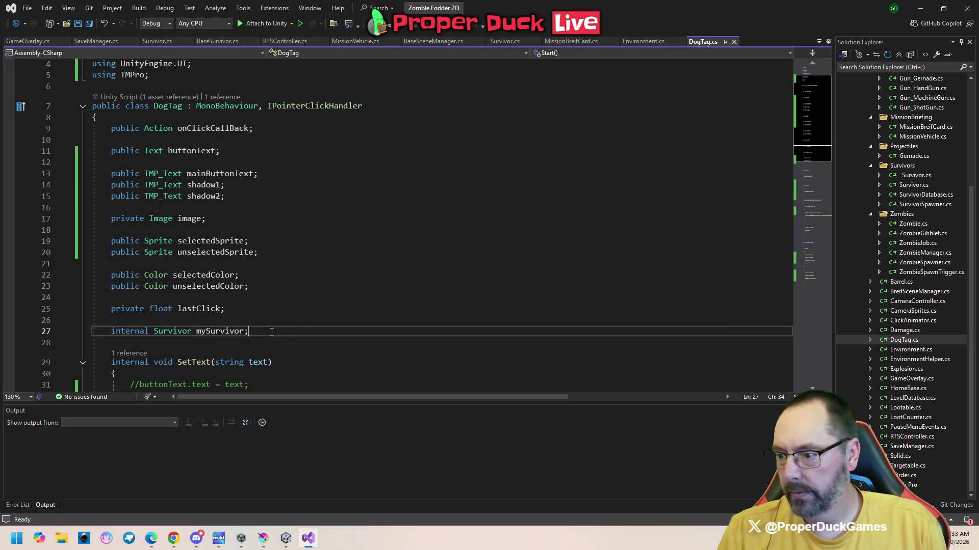
key("Up")
key("Up")
key("Up")
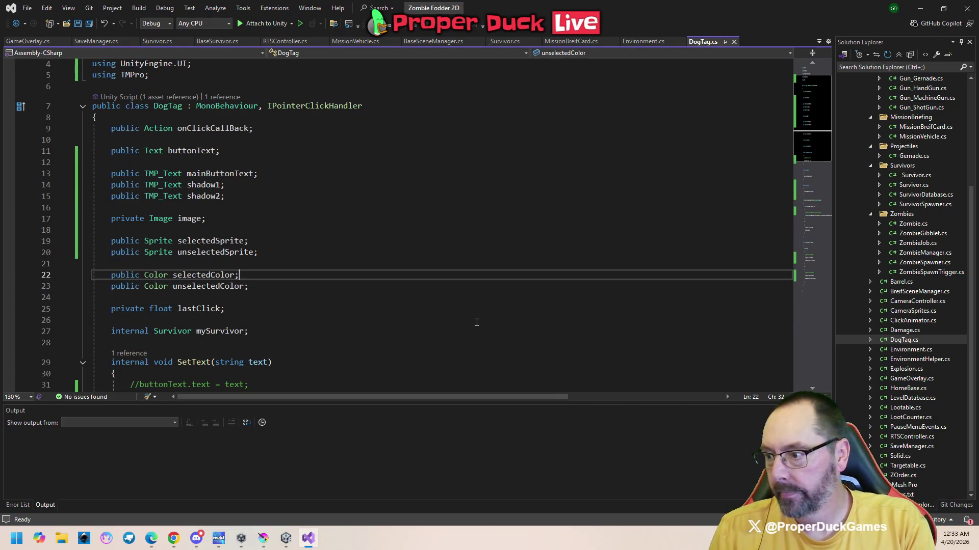
key("Return")
key("Return")
key("Up")
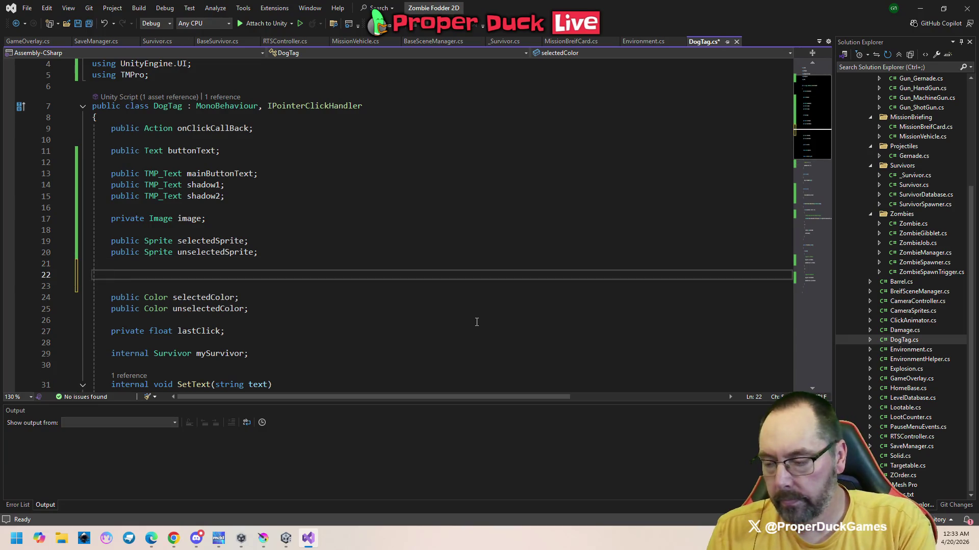
type("public ")
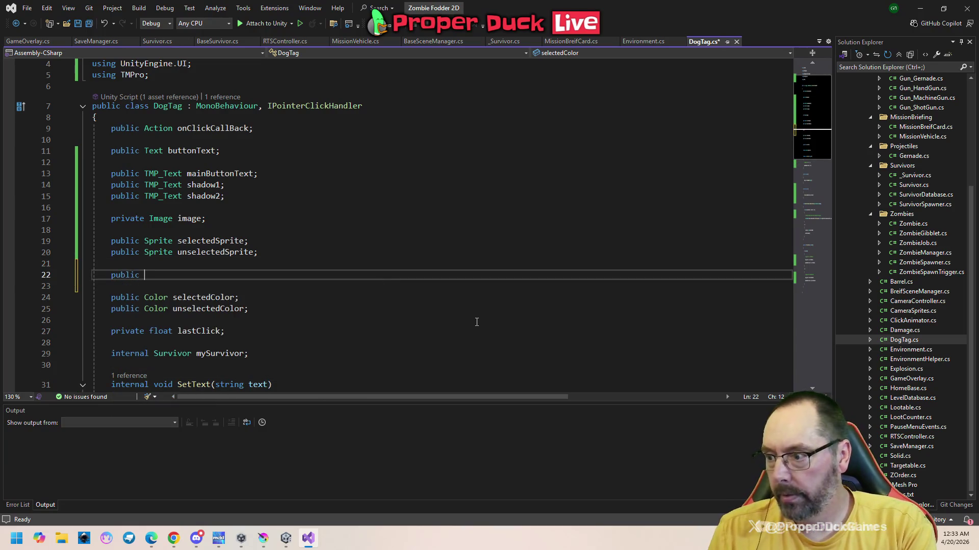
type("Spr")
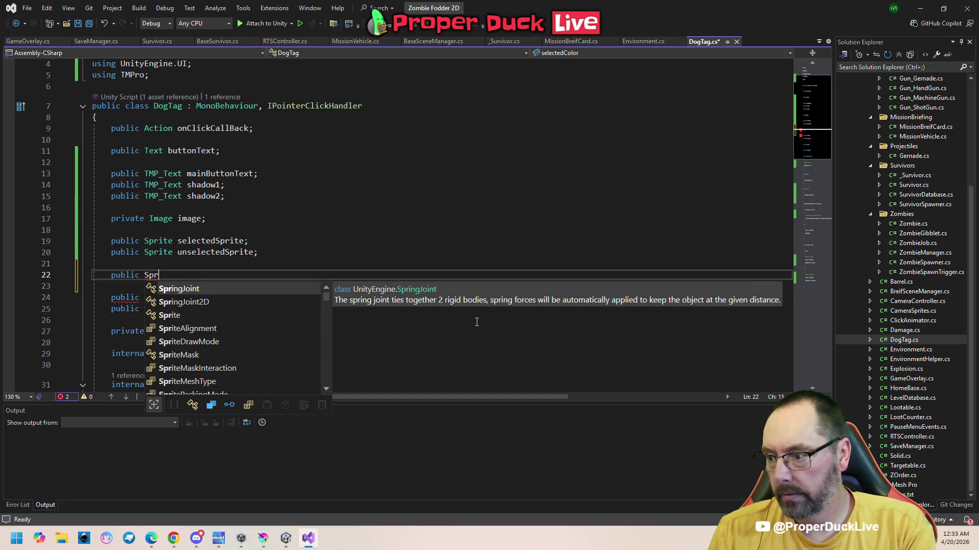
key("BackSpace")
key("BackSpace")
key("BackSpace")
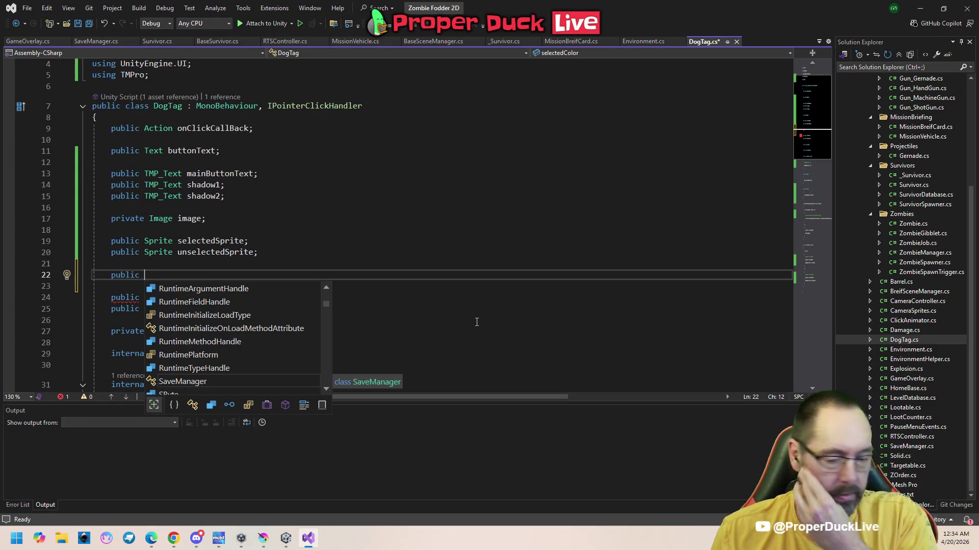
type("Image")
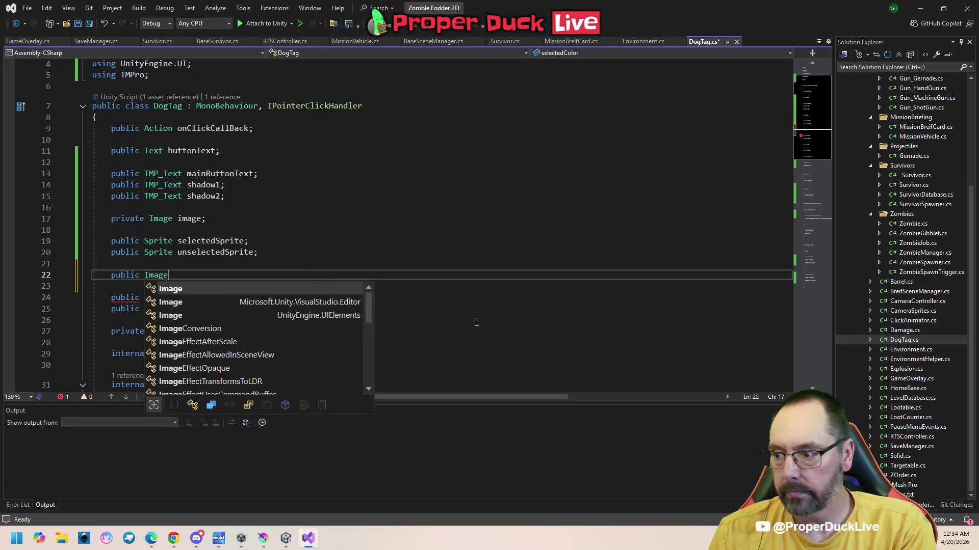
type(" gun")
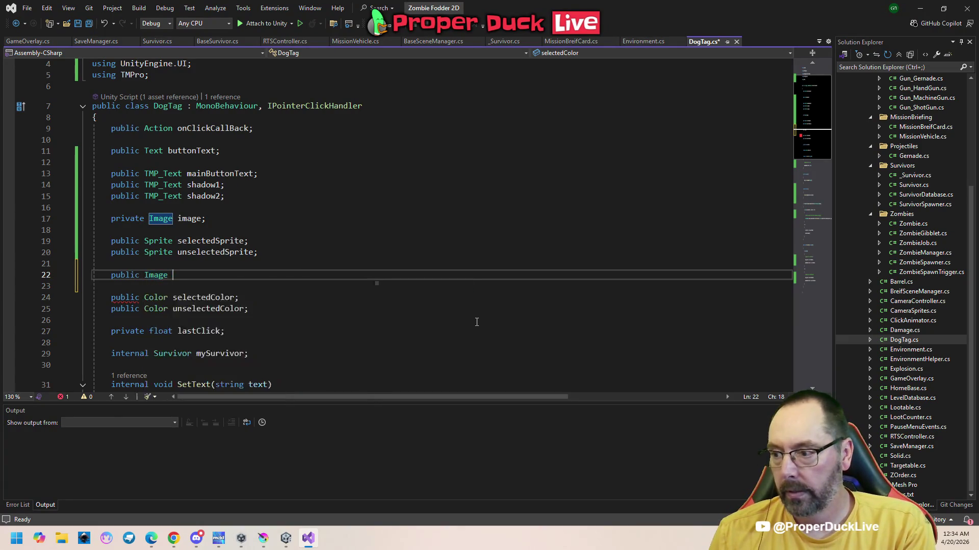
type("1")
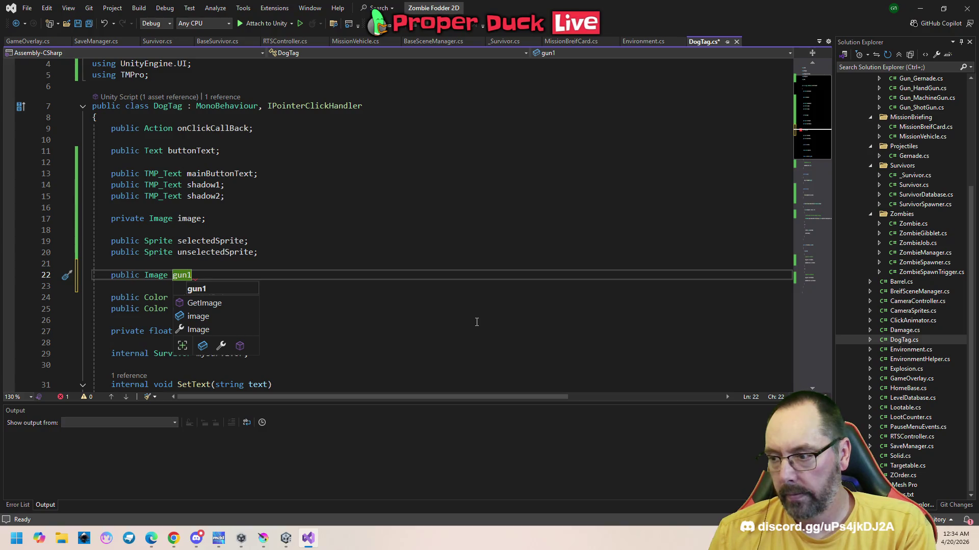
key("Return")
key("Up")
key("End")
type(";")
- Add 'public Image gun2;' below gun1 with a blank line after it, then switch to the browser
key("Down")
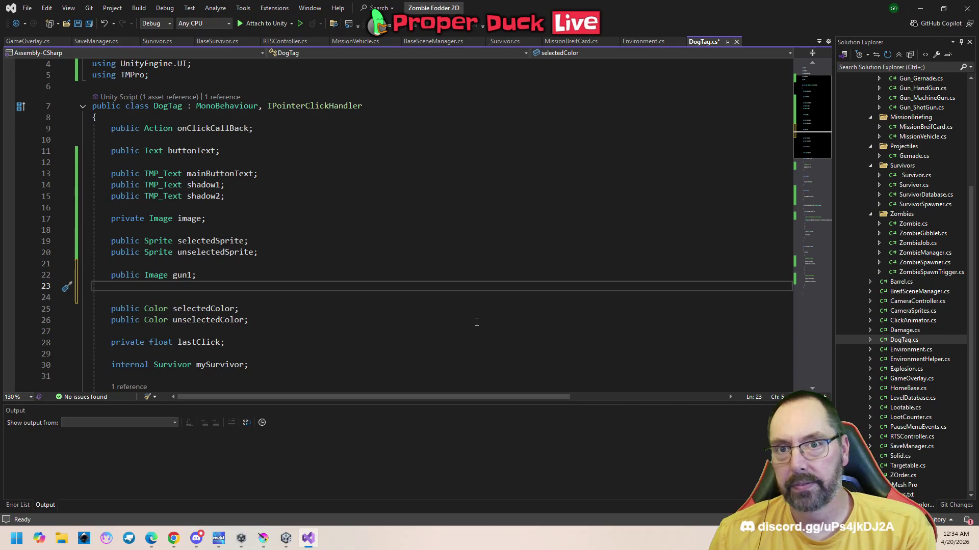
type("public")
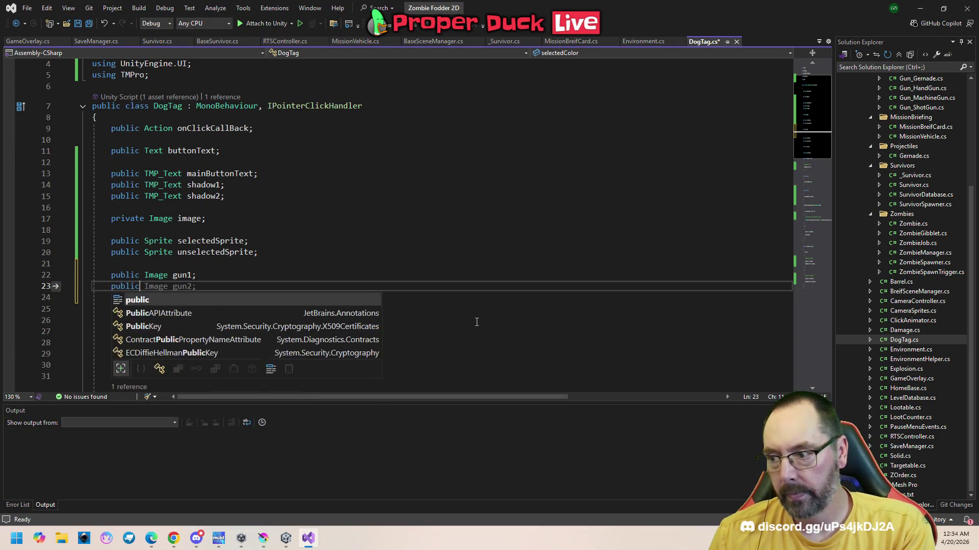
type(" im p")
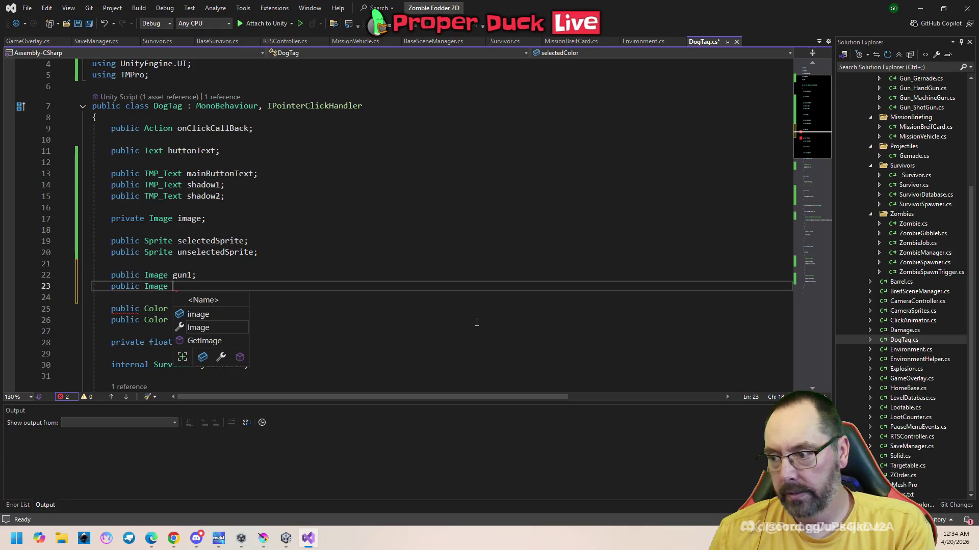
key("BackSpace")
type("gun2;")
key("Return")
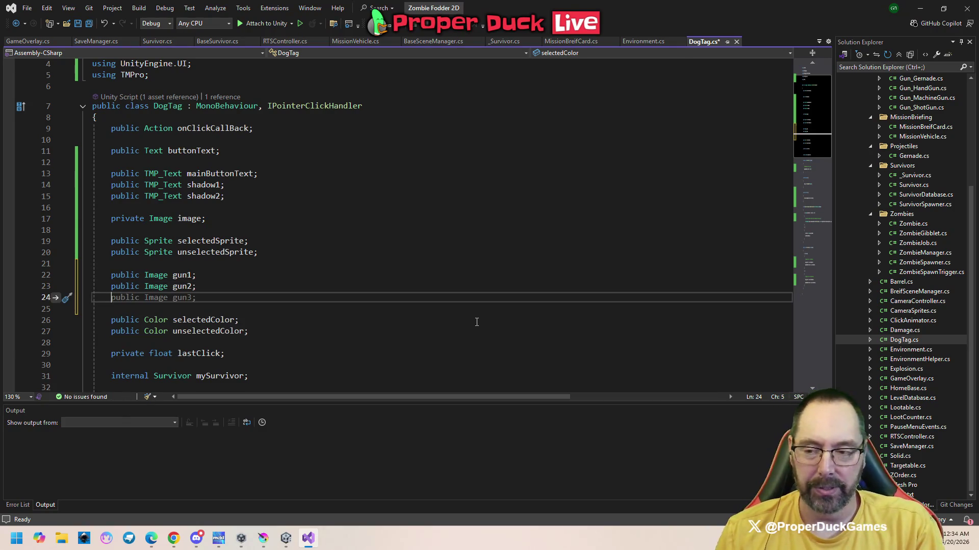
key("Return")
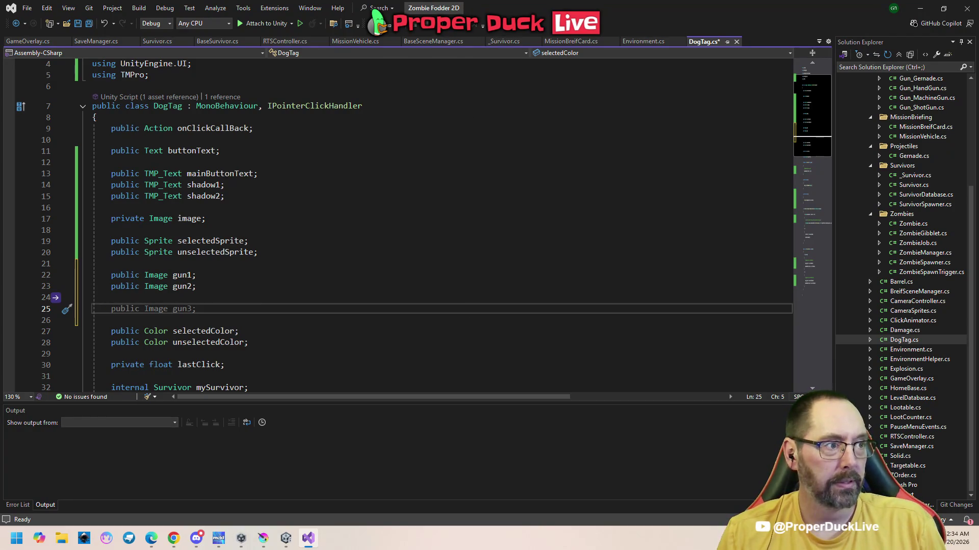
key("alt+Tab")
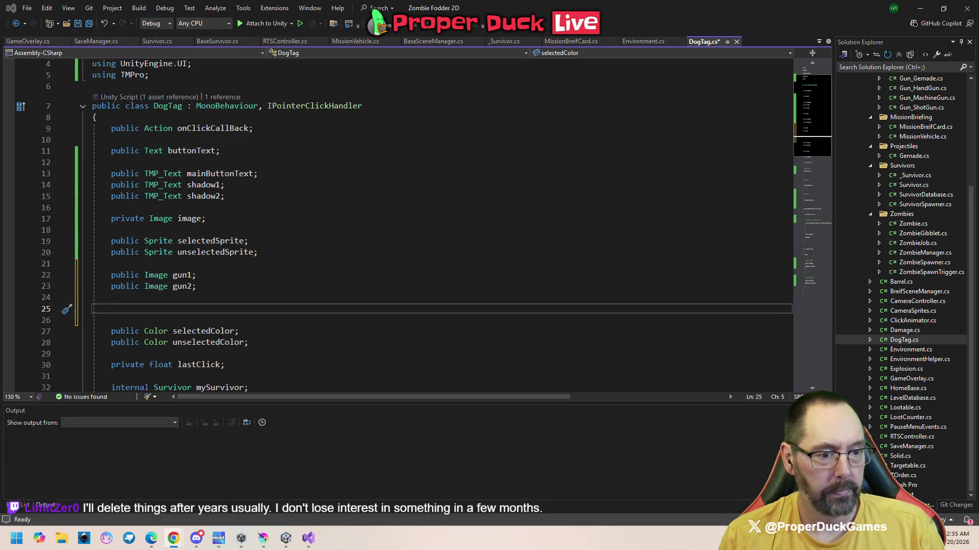
mouse_move(978, 137)
left_mouse_down()
mouse_move(846, 137)
mouse_move(834, 166)
mouse_move(482, 63)
mouse_move(479, 48)
left_mouse_up()
- Maximize the Steam wishlist in Chrome and scroll back up through its earlier games
left_click(679, 54)
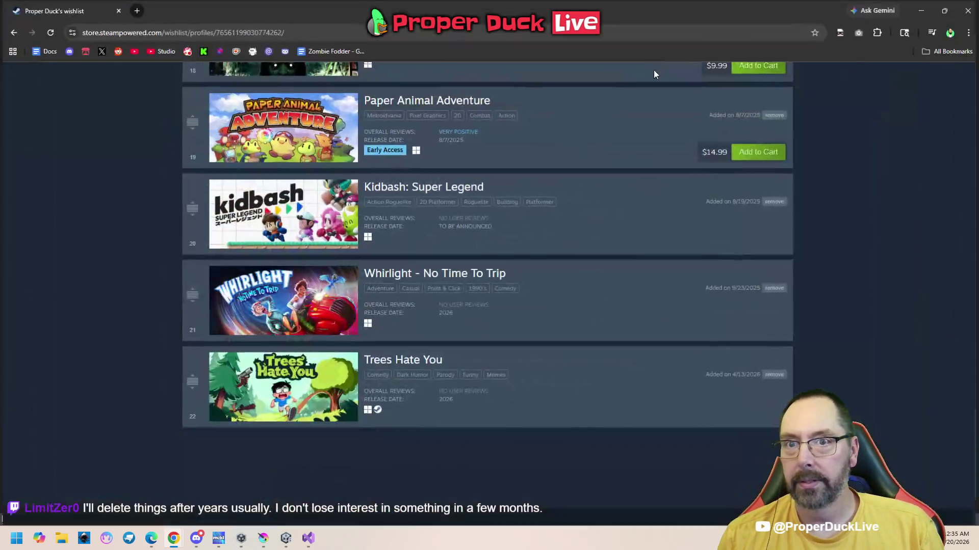
mouse_move(315, 407)
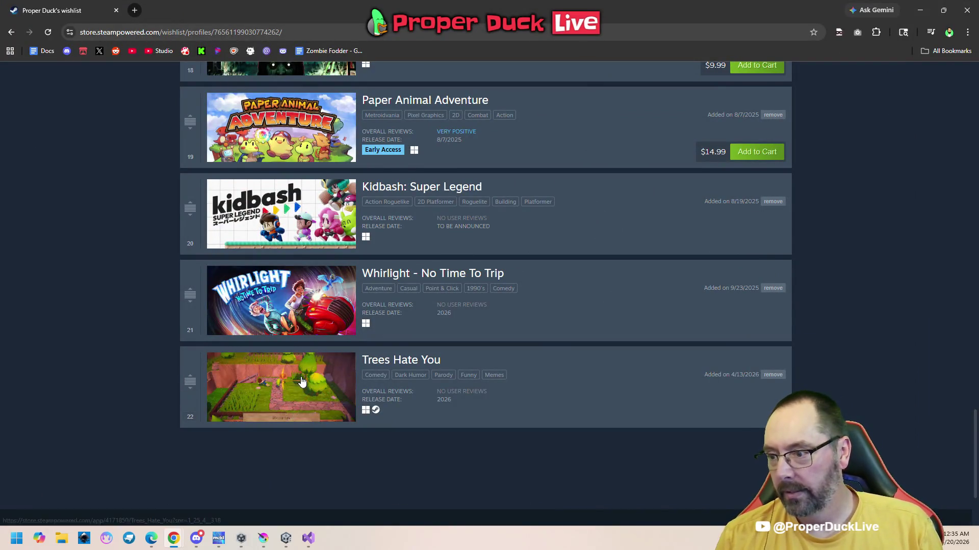
mouse_move(306, 316)
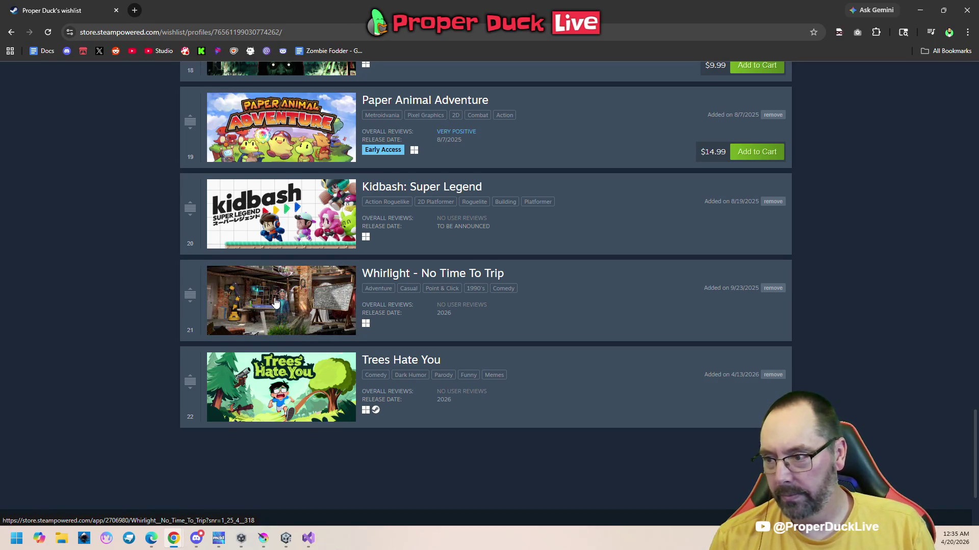
scroll(276, 303, "up", 1)
scroll(275, 303, "up", 1)
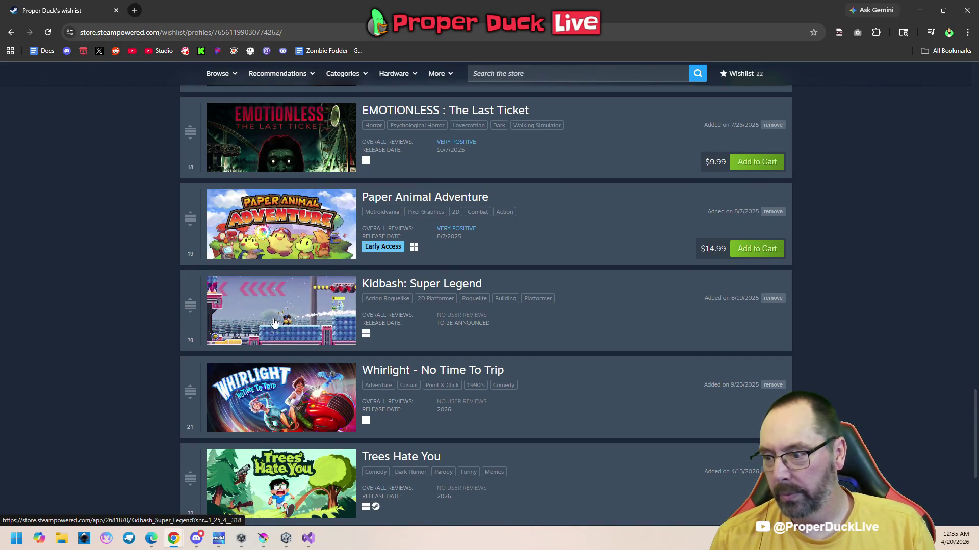
scroll(291, 329, "up", 2)
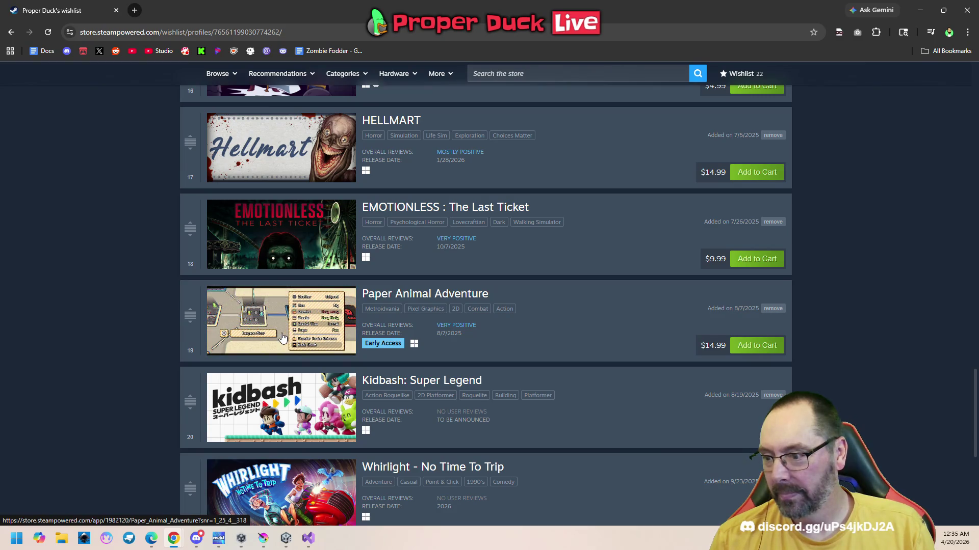
scroll(276, 326, "up", 2)
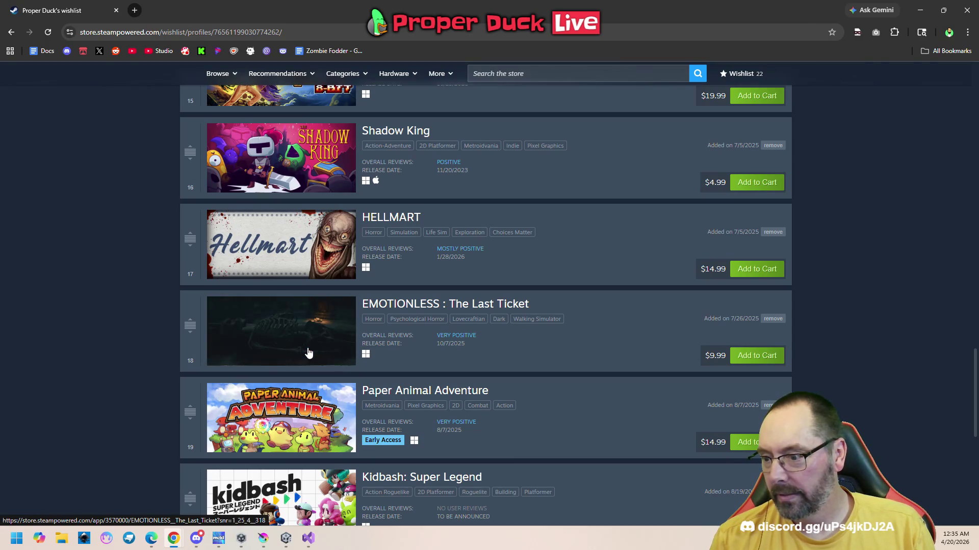
scroll(284, 340, "up", 3)
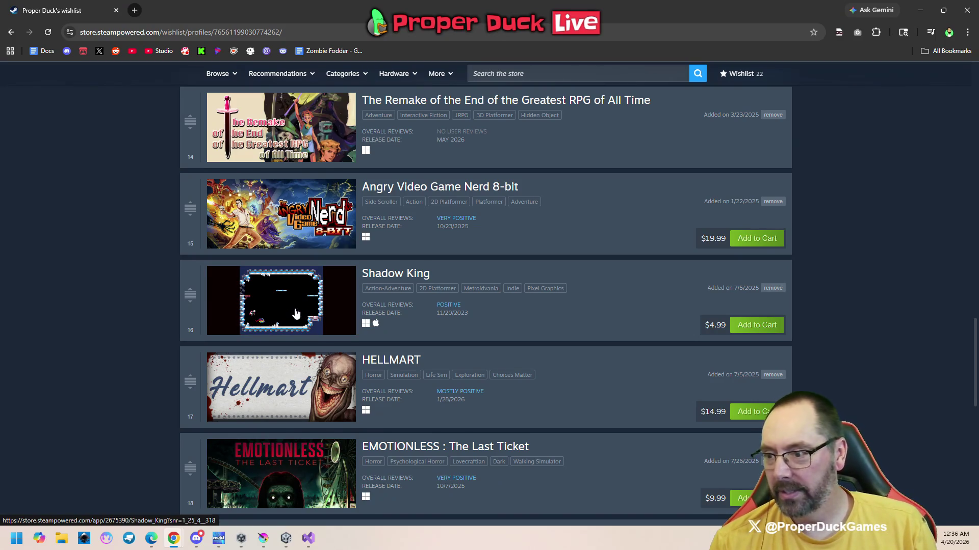
scroll(295, 316, "up", 2)
scroll(293, 321, "up", 2)
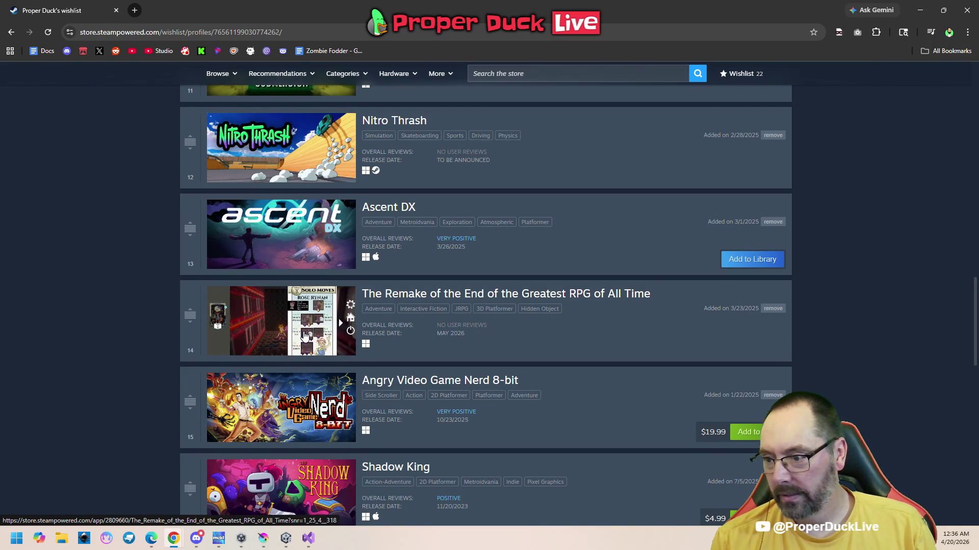
scroll(270, 332, "up", 2)
mouse_move(270, 333)
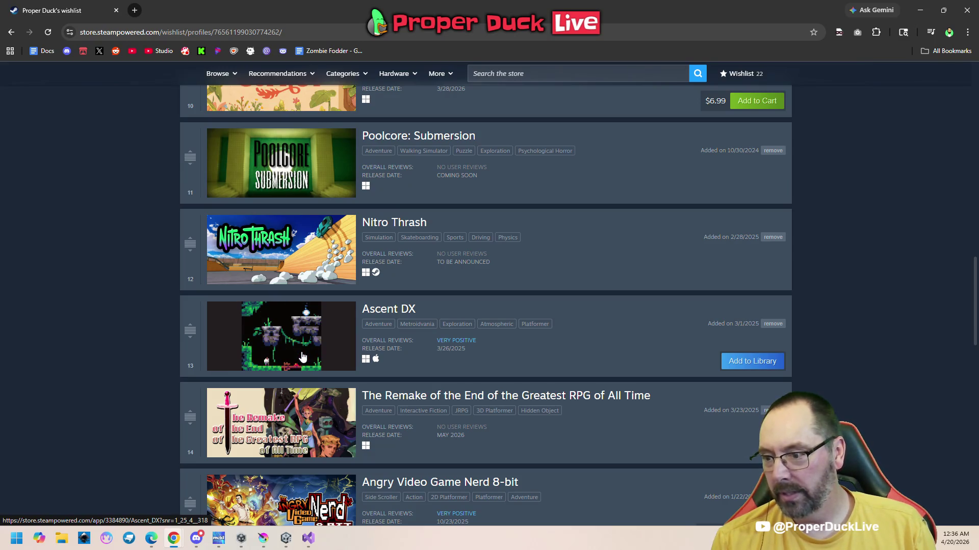
- Browse the 22-game Steam wishlist up and down, then close the Chrome window
scroll(302, 357, "up", 3)
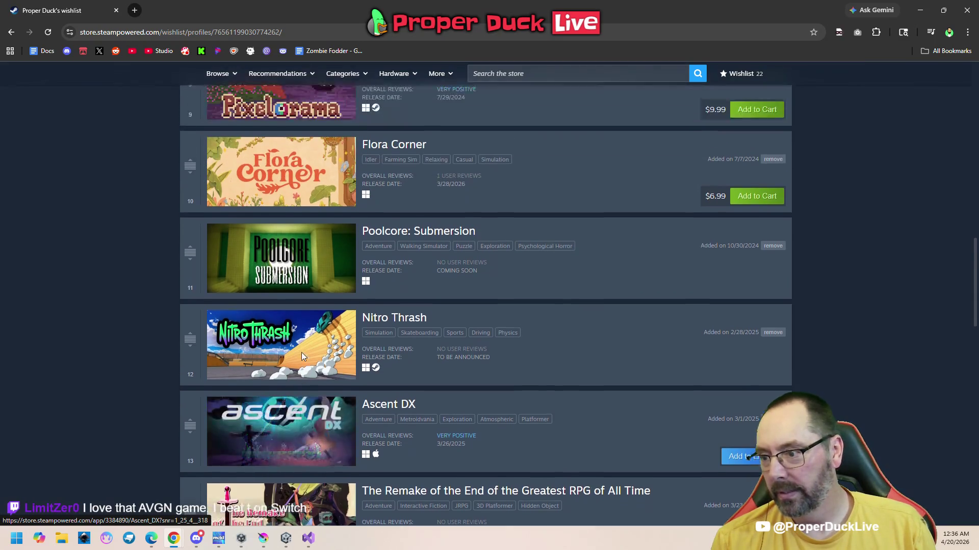
scroll(303, 356, "up", 3)
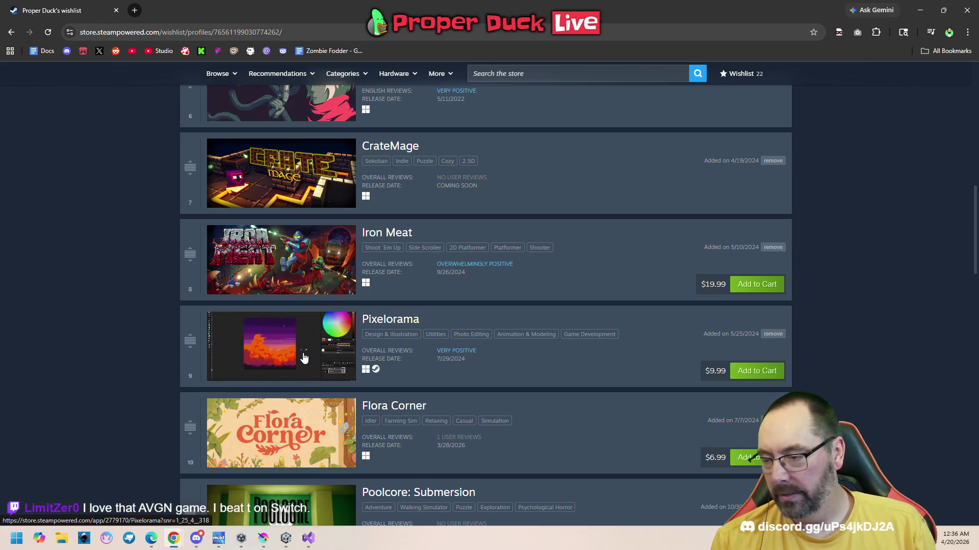
scroll(301, 362, "up", 4)
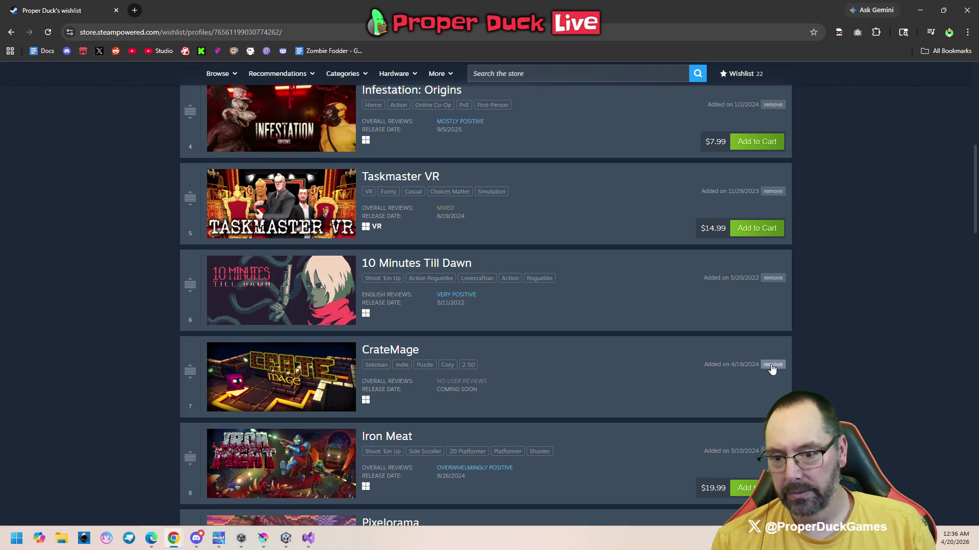
scroll(525, 406, "up", 3)
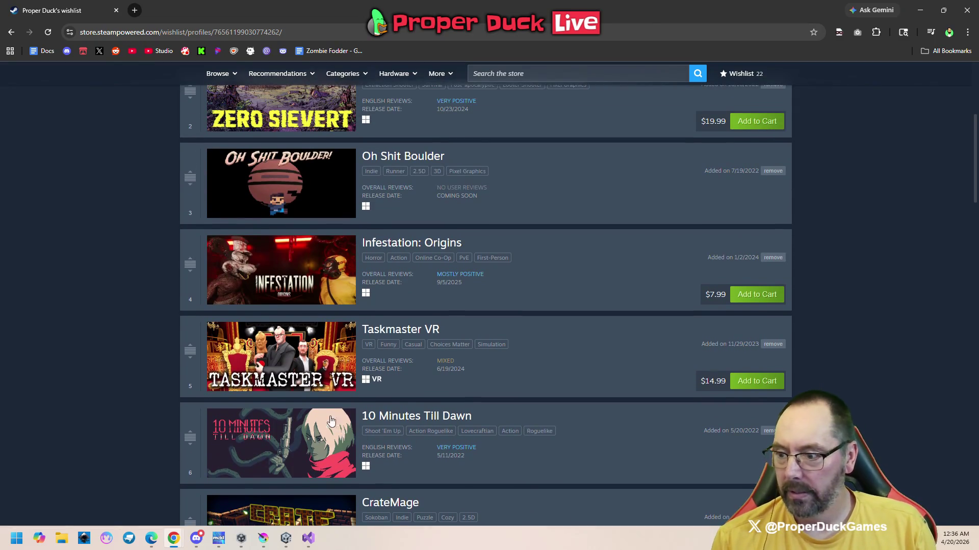
scroll(306, 413, "up", 1)
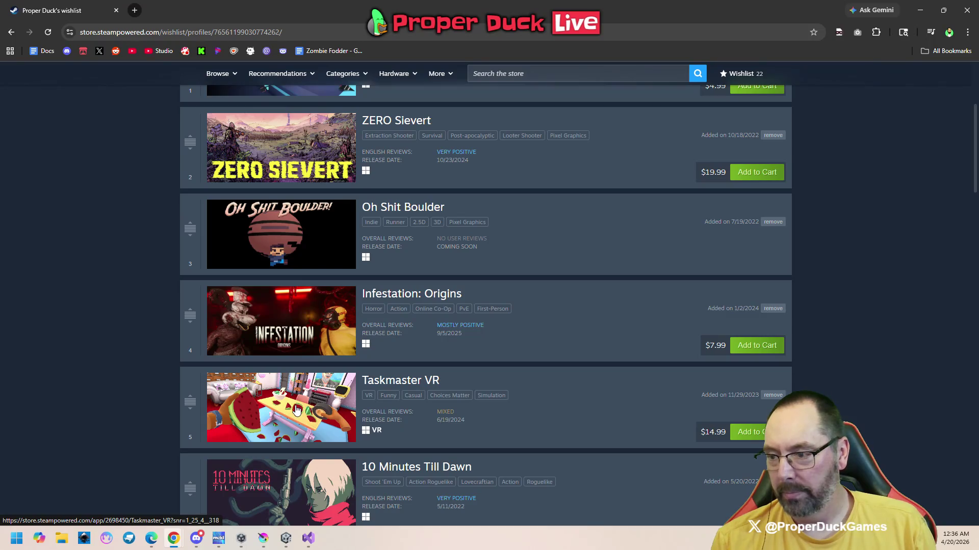
scroll(297, 403, "up", 2)
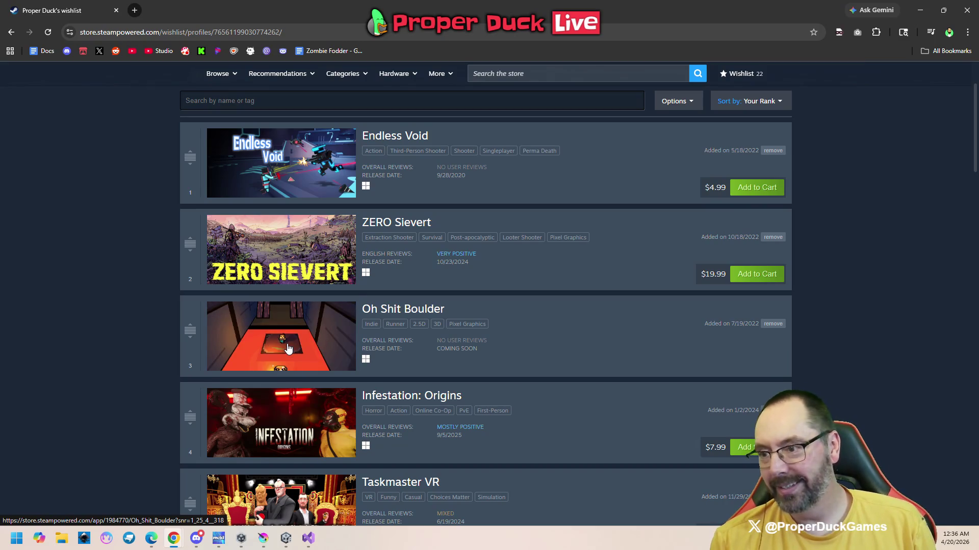
scroll(530, 419, "up", 2)
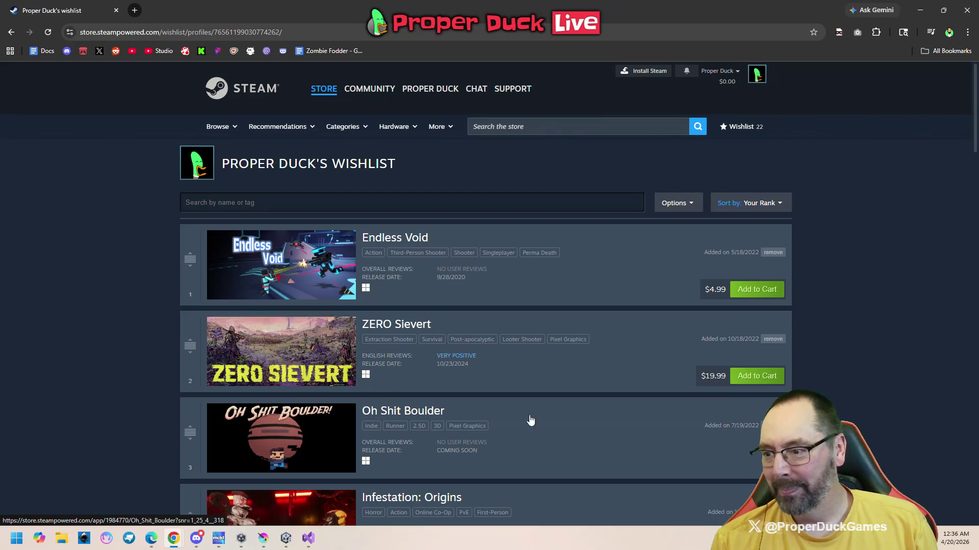
scroll(377, 368, "down", 15)
scroll(379, 368, "down", 20)
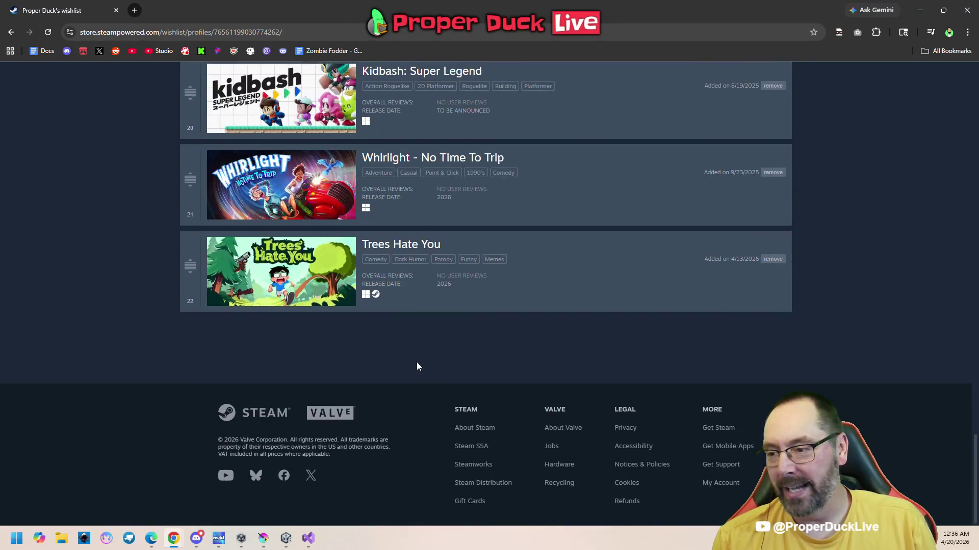
scroll(416, 363, "up", 20)
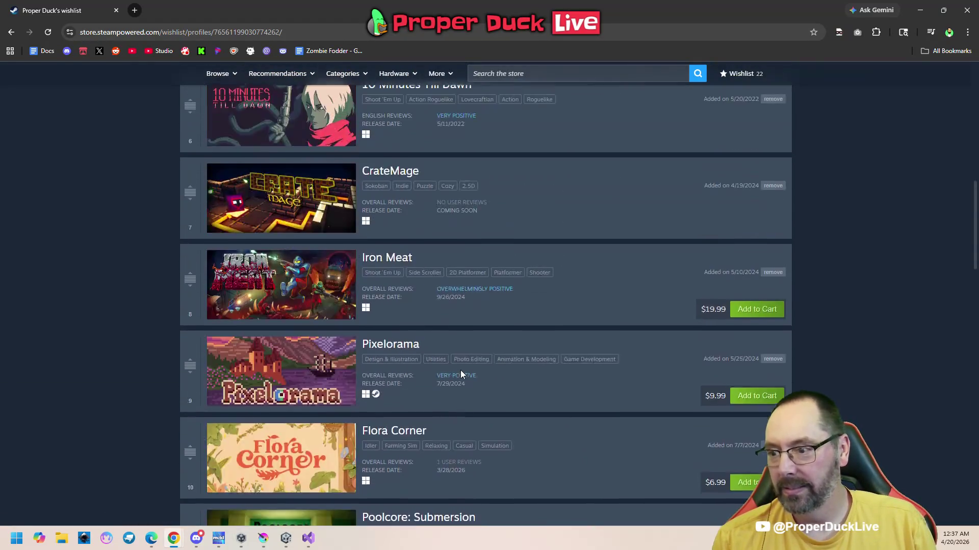
scroll(460, 370, "up", 12)
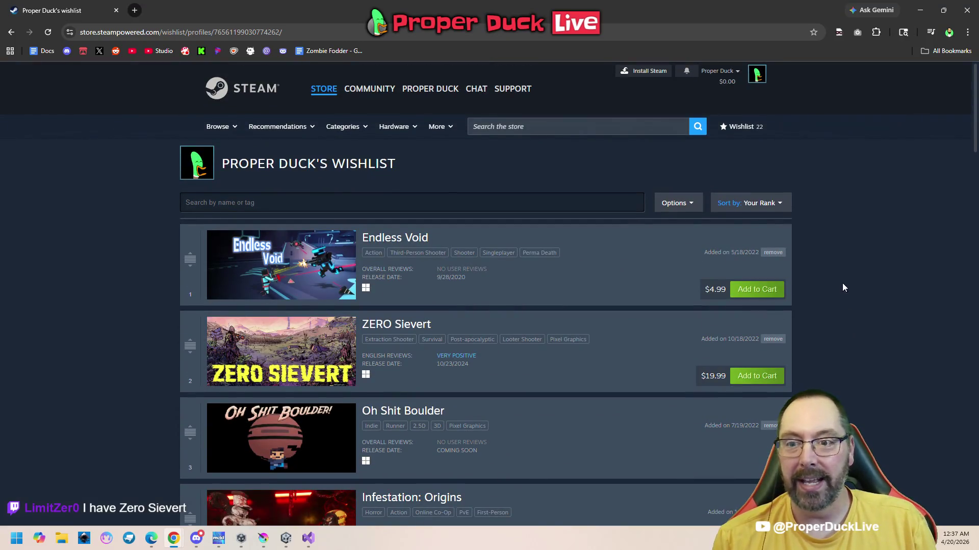
left_click(967, 10)
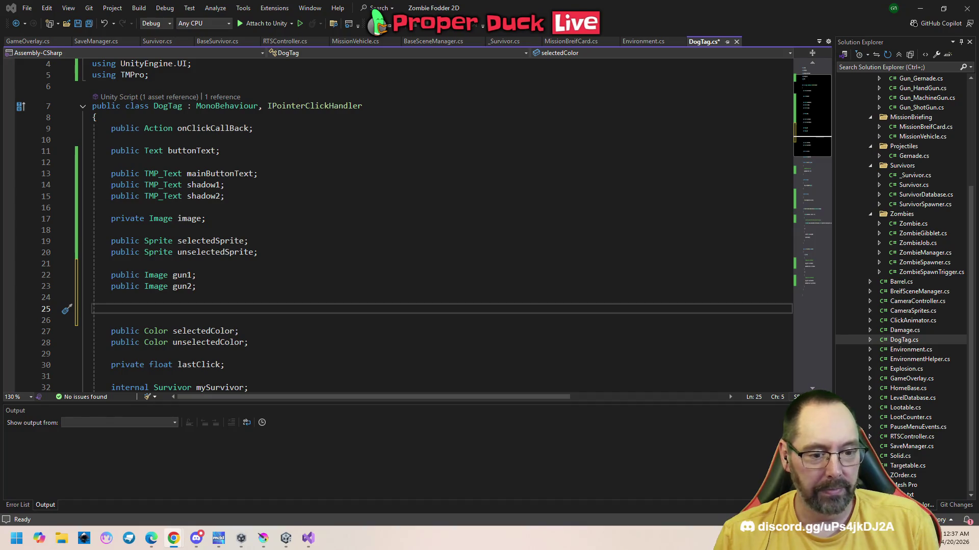
- Switch from Visual Studio to the MuleRun chat showing the Space Frogger preview
key("alt+Tab")
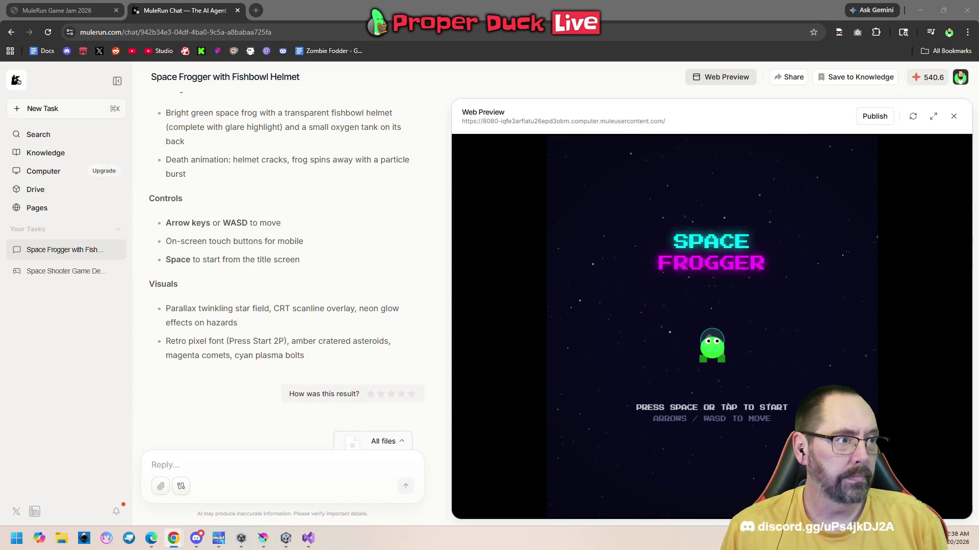
- Minimize the MuleRun browser window to get back to DogTag.cs
left_click(533, 237)
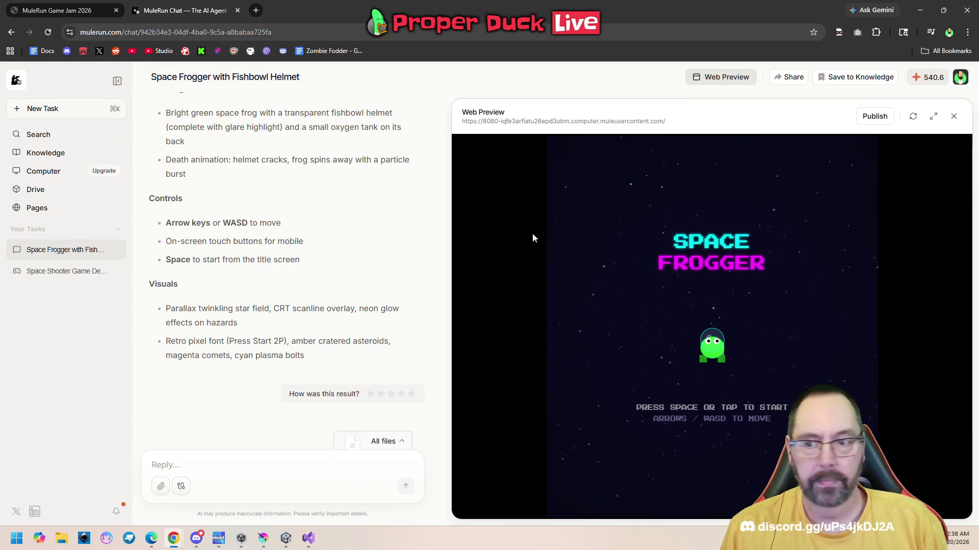
left_click(920, 10)
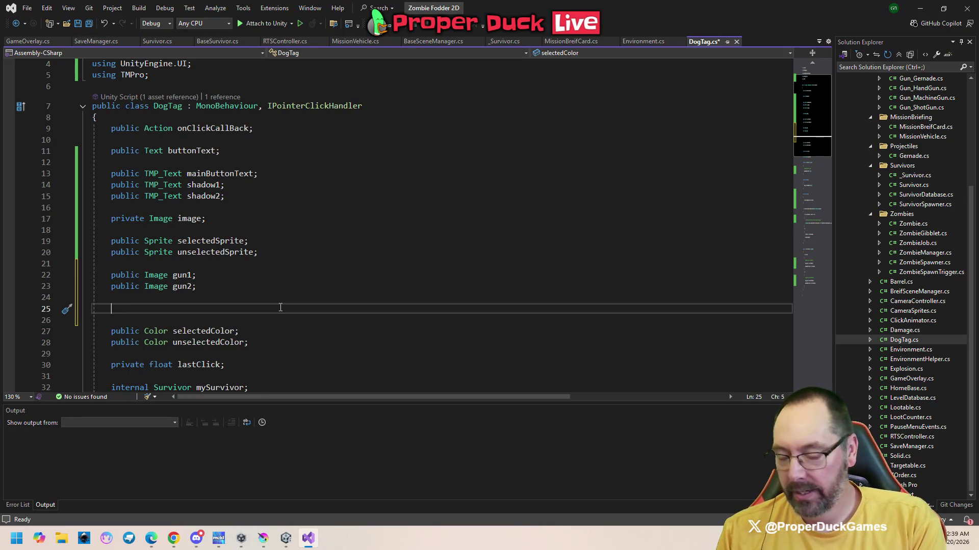
- Declare public Sprite fields gun1_Active, gun2_Active and gun2_Inactive in DogTag.cs
type("public ")
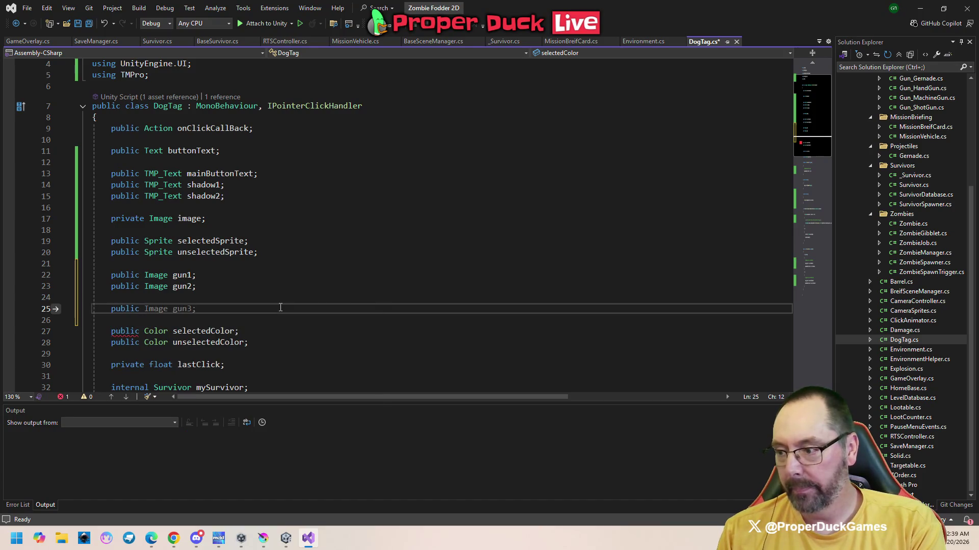
type("Sprite")
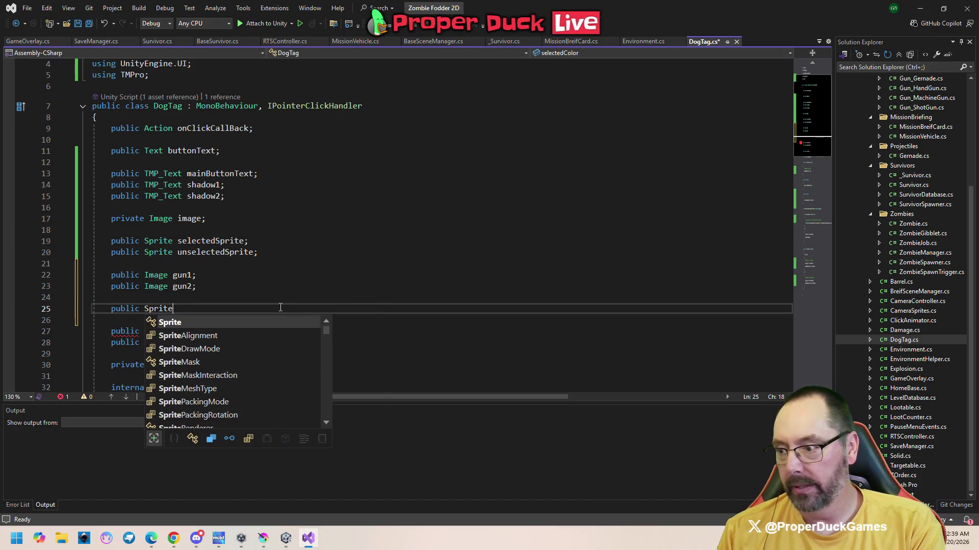
type(" gun1")
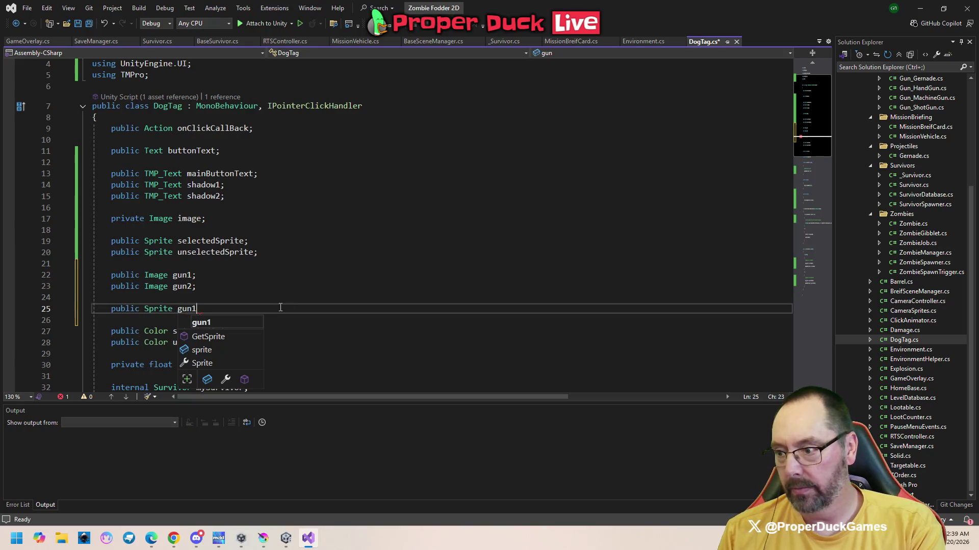
type("_Active;")
key("Return")
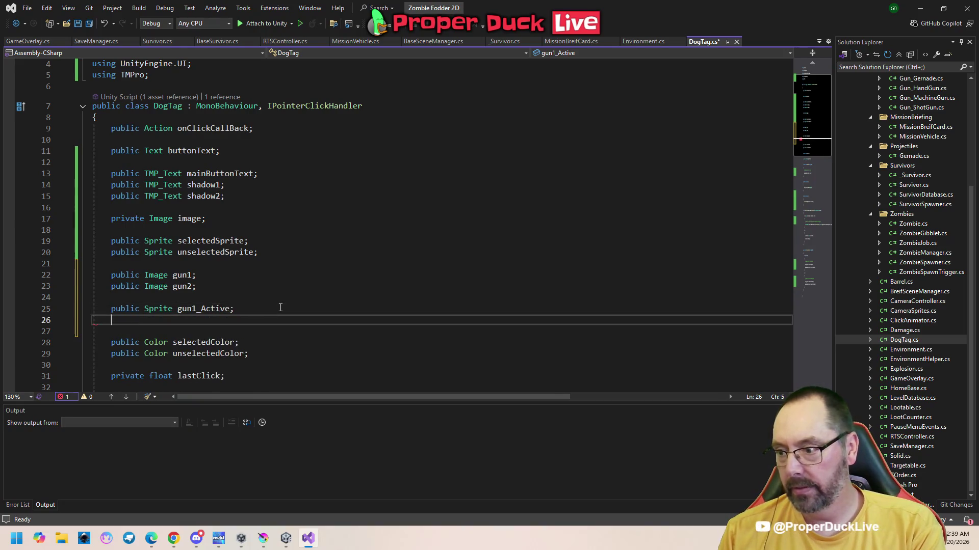
key("Tab")
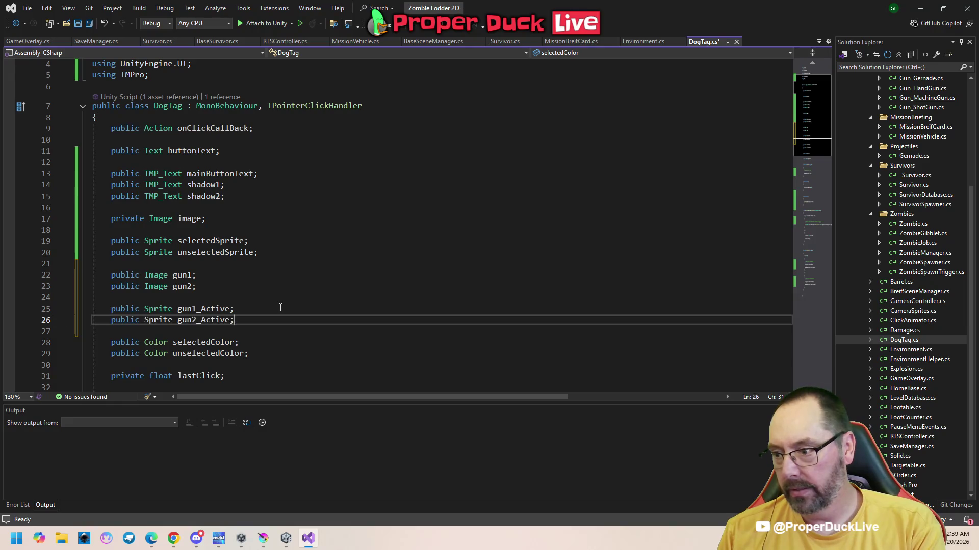
key("ctrl+Return")
type("pub")
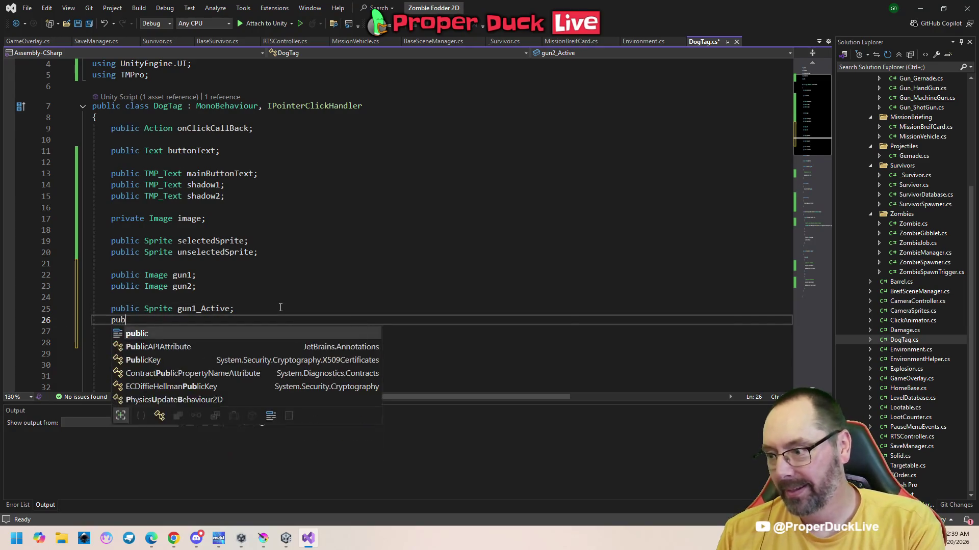
type("lic Sprite gu")
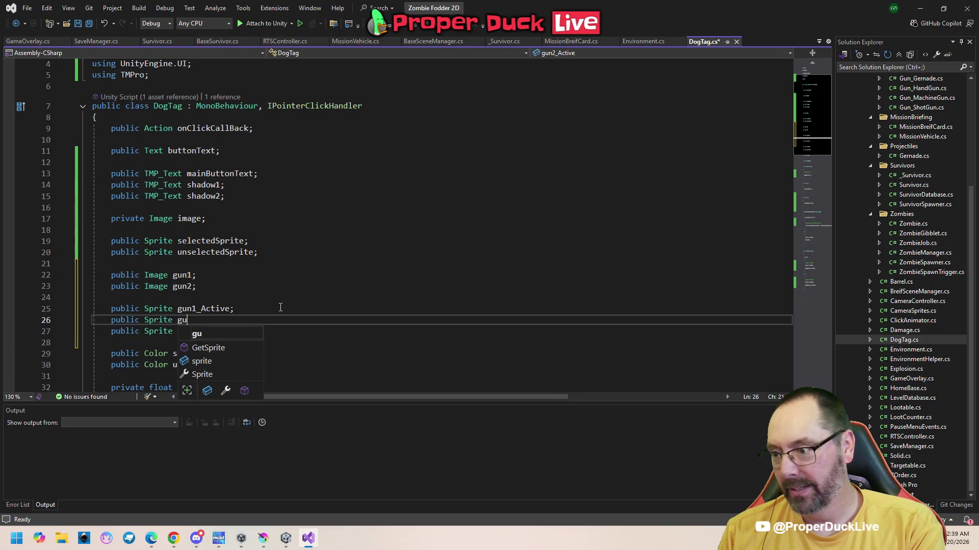
type("n2_Inactive;")
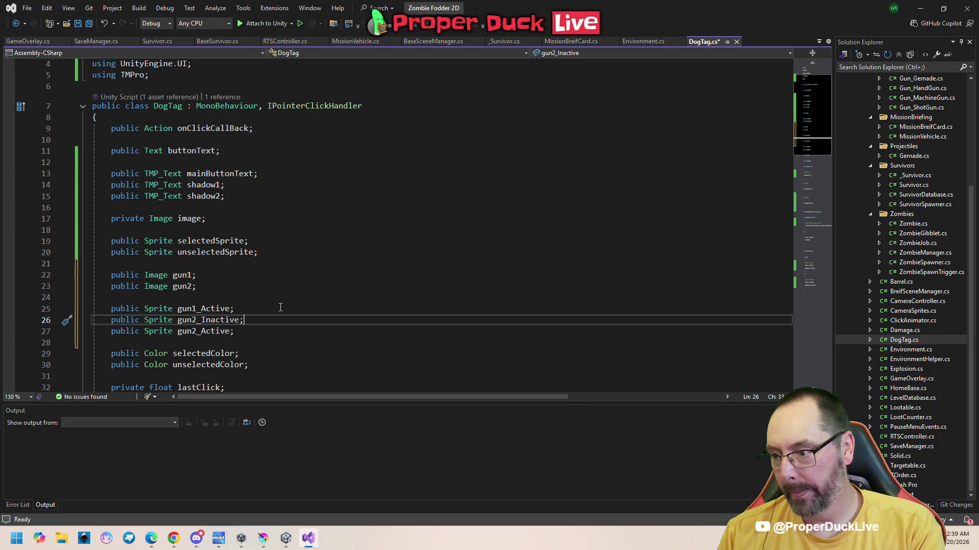
key("Return")
key("Down")
key("Down")
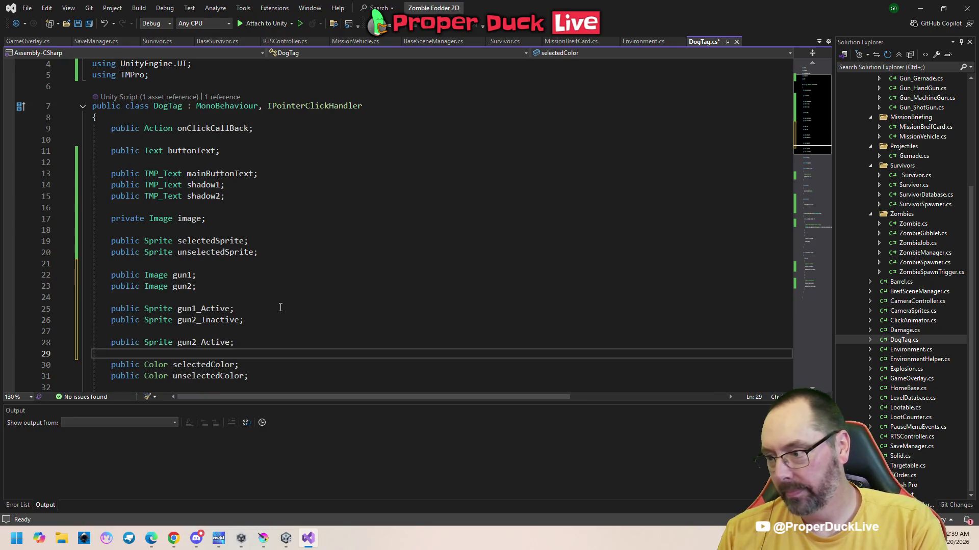
key("Return")
key("Up")
- Add another Sprite field named gun2_Inactive below gun2_Active and save the file
type("pu")
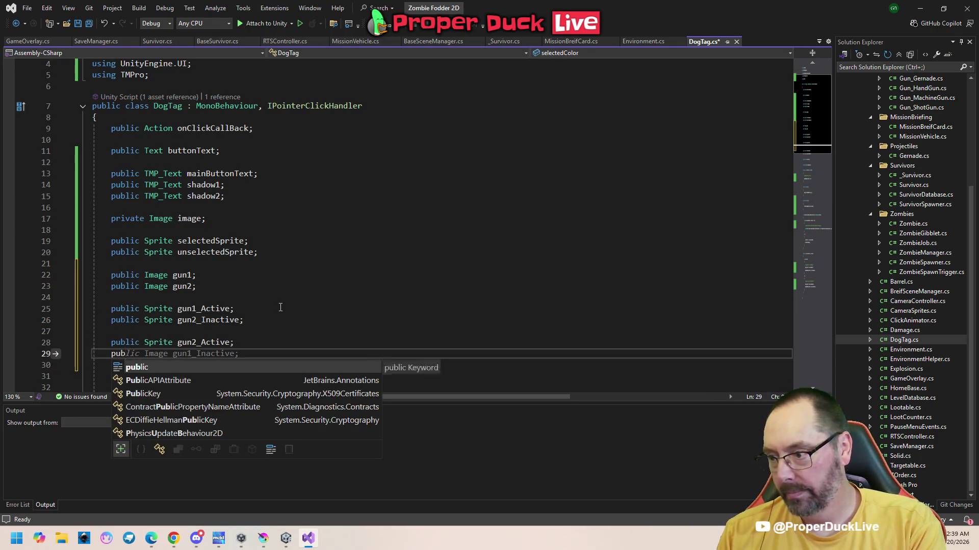
key("Tab")
key("Tab")
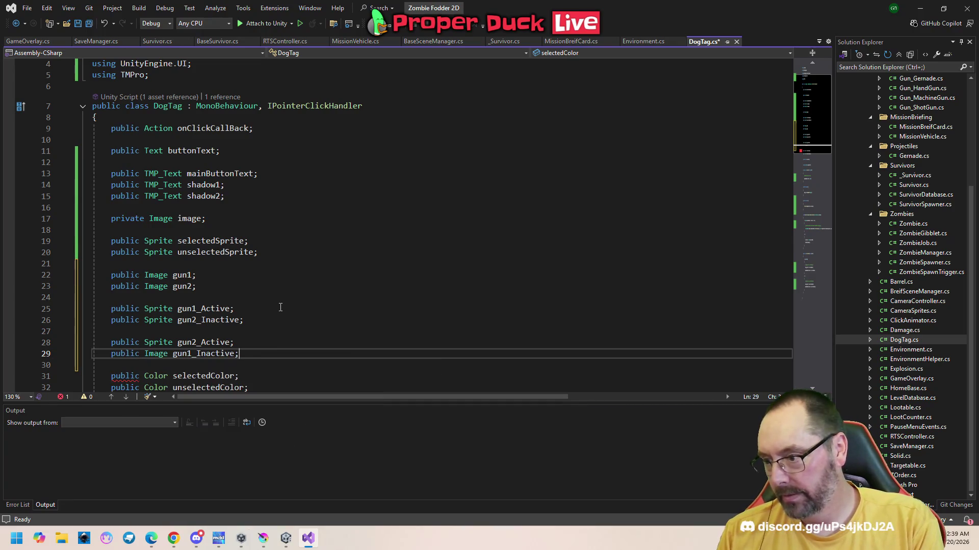
key("BackSpace")
type("2")
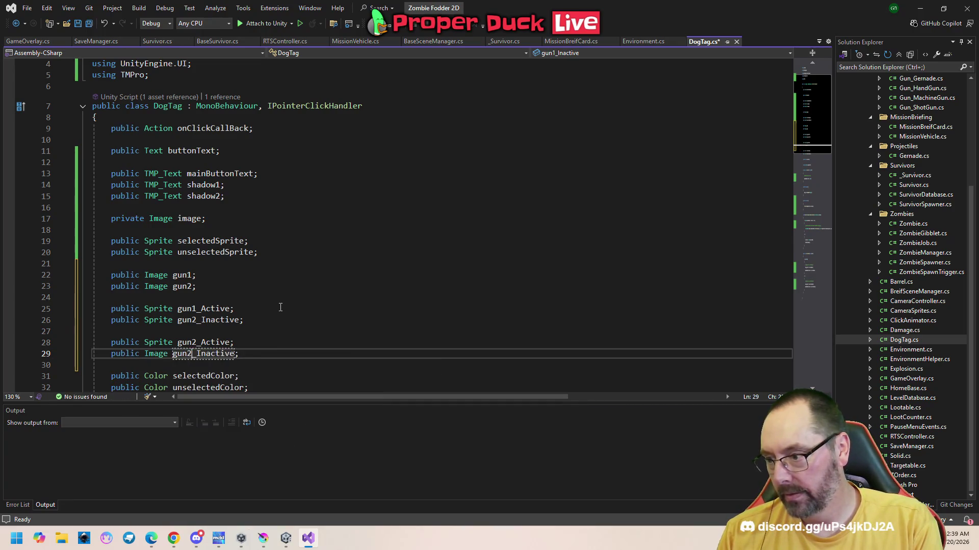
key("BackSpace")
key("BackSpace")
key("BackSpace")
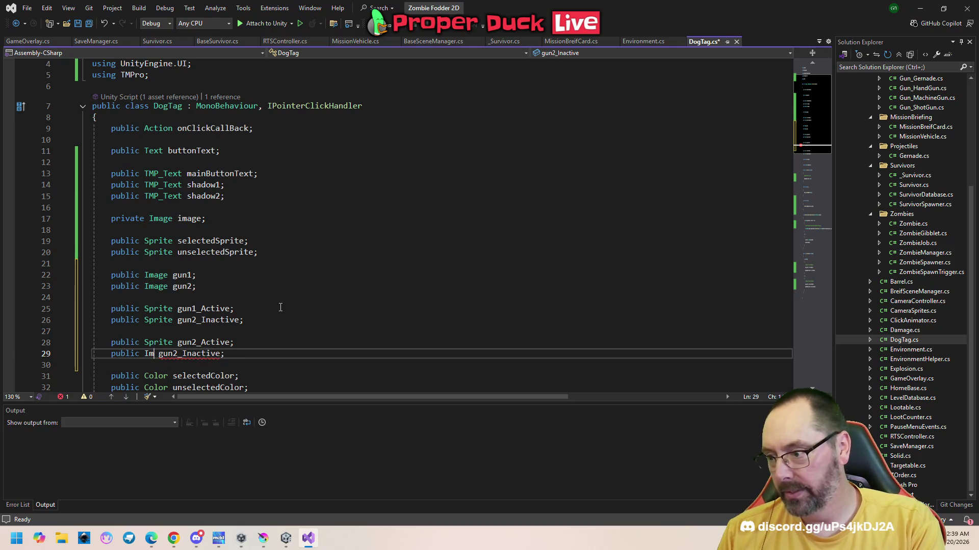
type("Sprite")
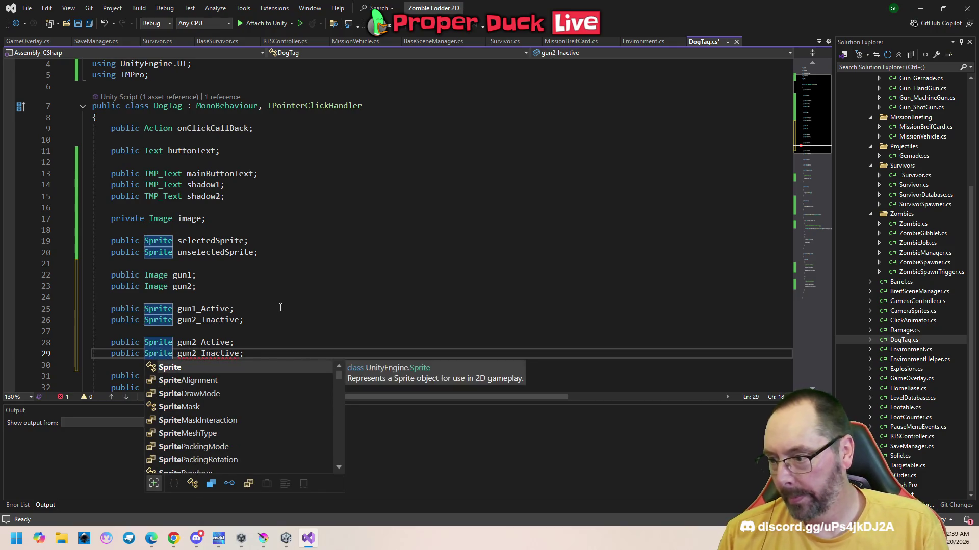
key("ctrl+s")
- Rename the duplicate gun2_Inactive field on line 26 to gun1_Inactive
left_click(284, 331)
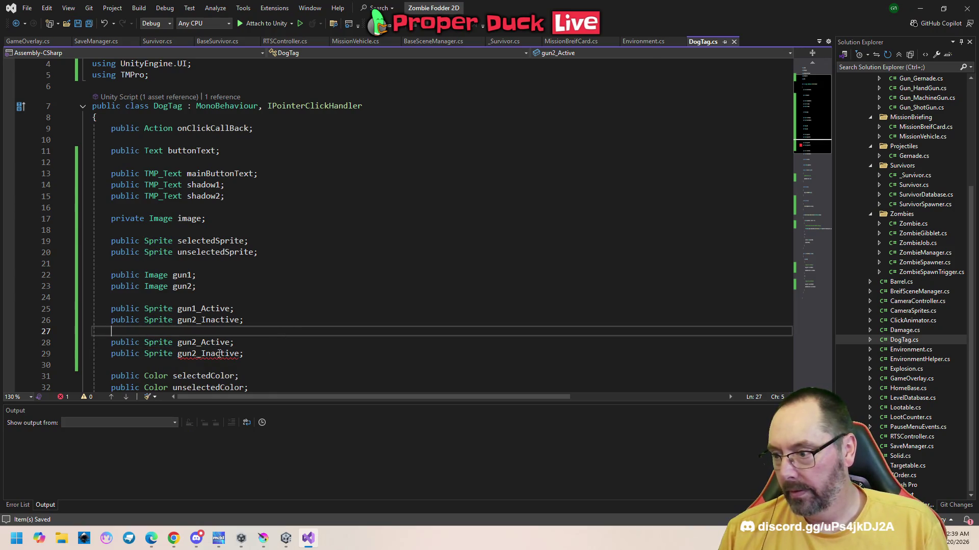
left_click(196, 322)
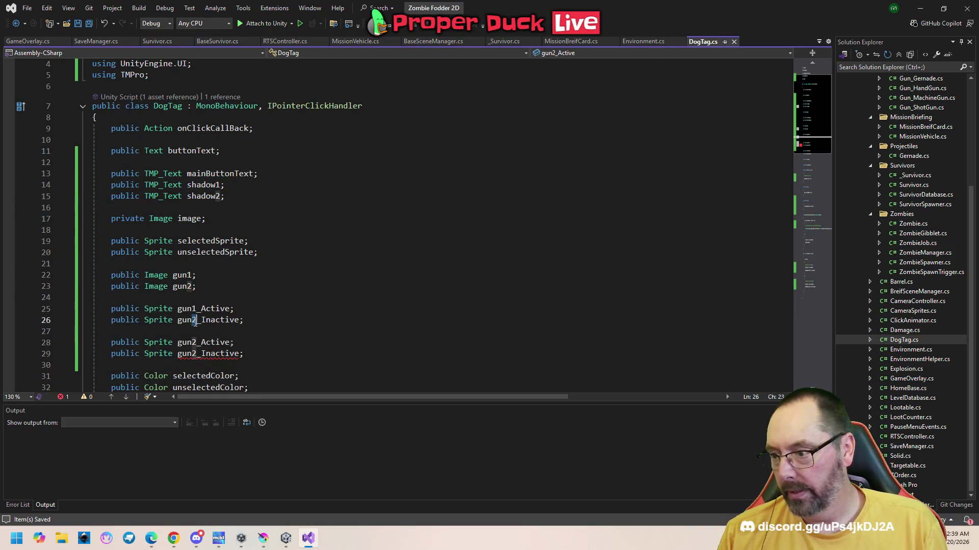
key("BackSpace")
type("1")
left_click(296, 336)
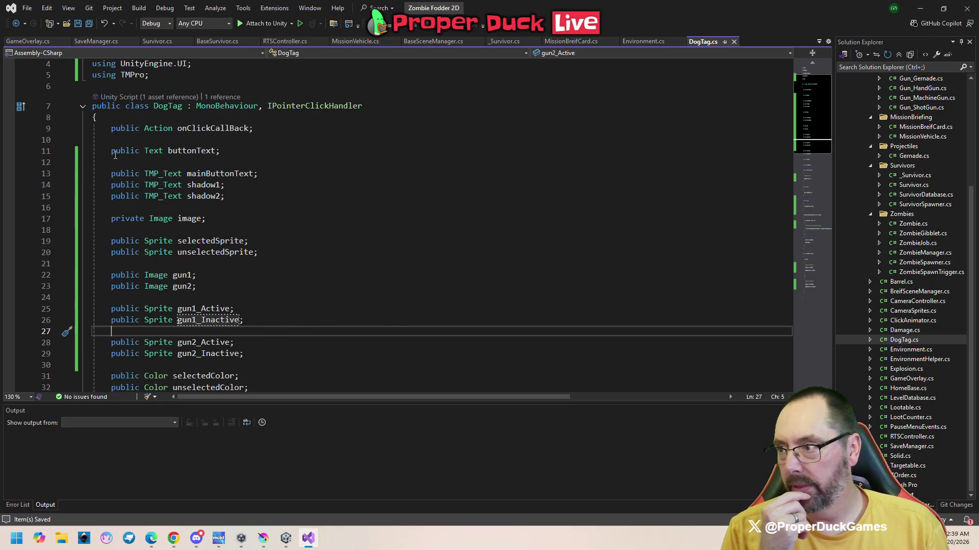
left_click(285, 538)
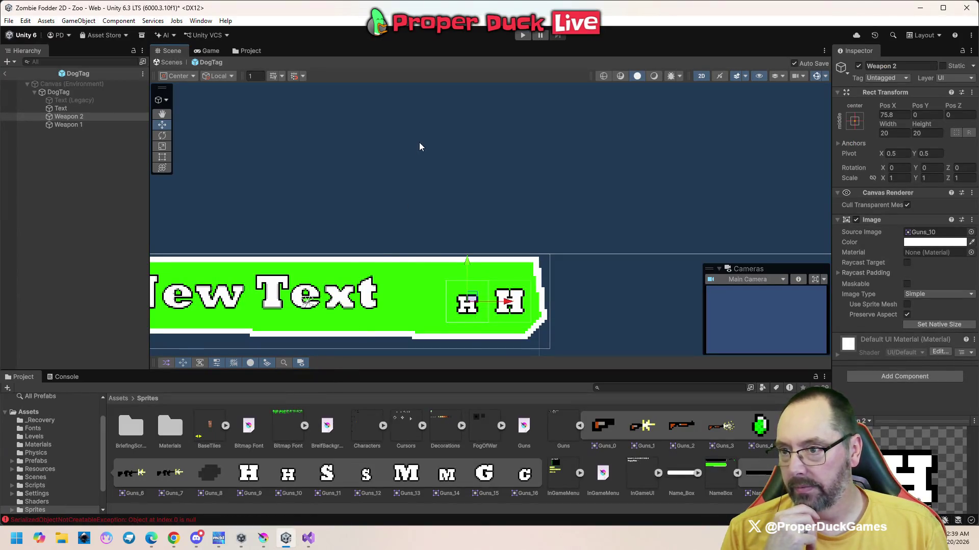
left_click(308, 538)
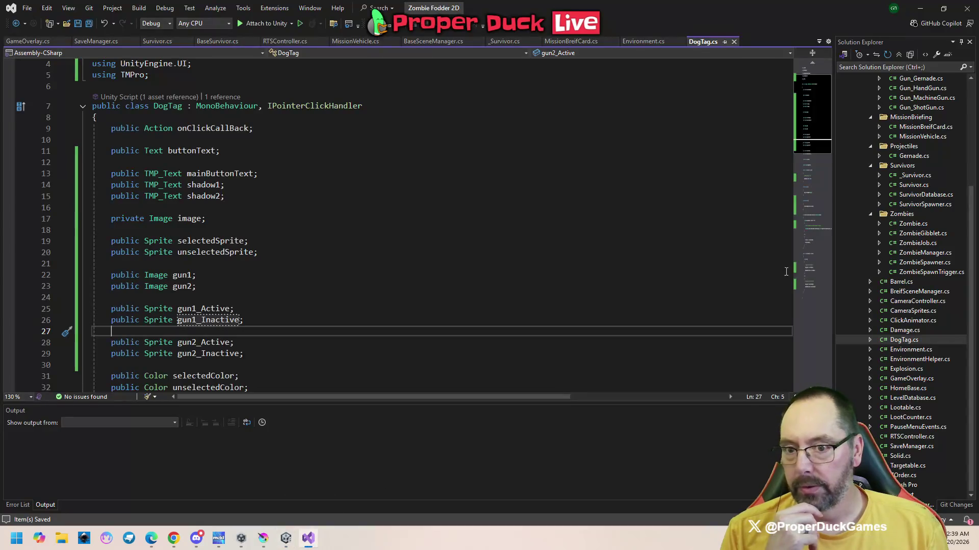
scroll(913, 336, "up", 1)
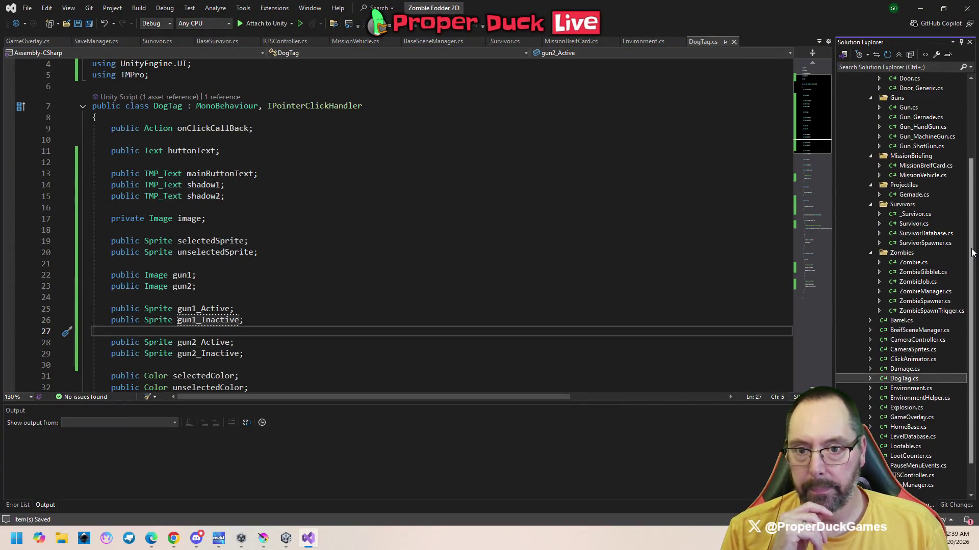
- Add public Sprite fields active_sprite and inactive_sprite under owner in Gun.cs and save
double_click(908, 108)
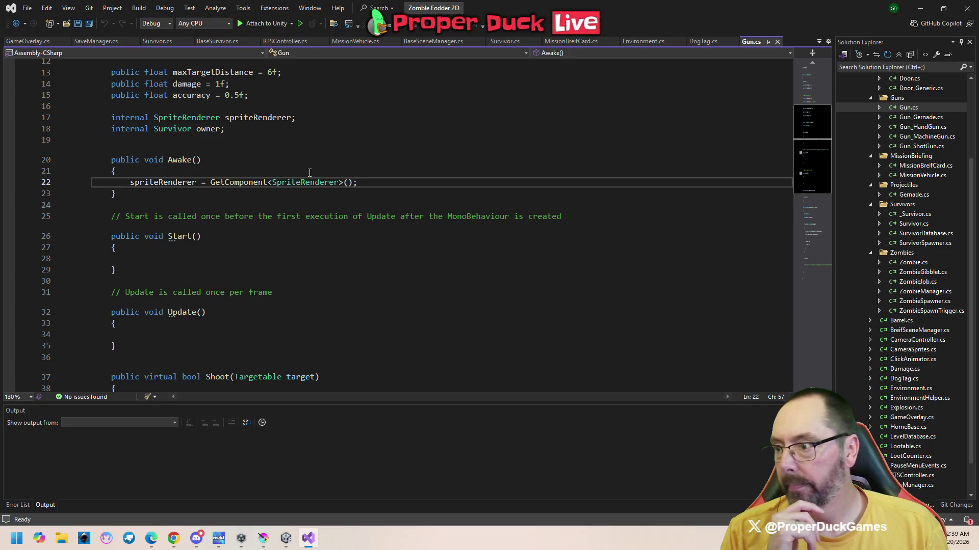
scroll(300, 205, "up", 4)
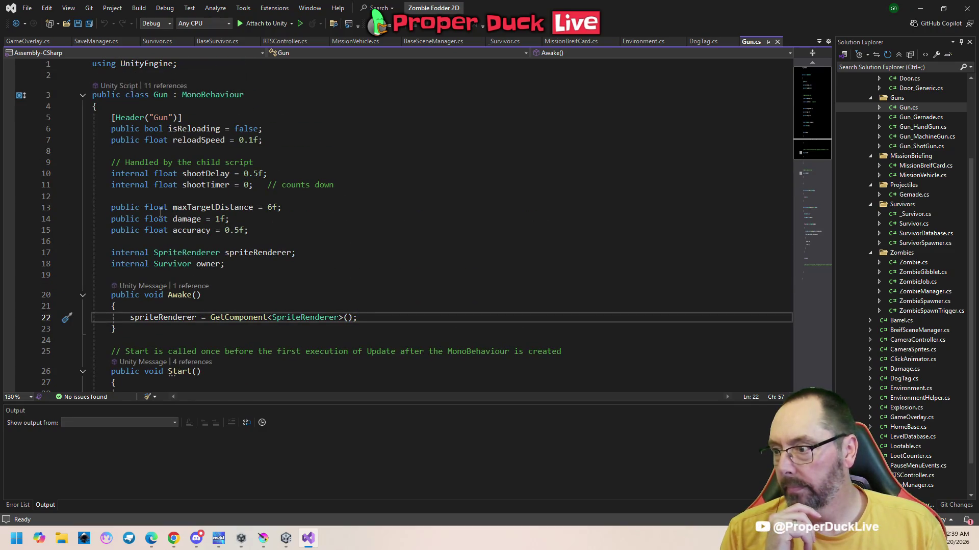
left_click(162, 276)
key("Return")
key("Return")
key("Up")
type("public Sprite")
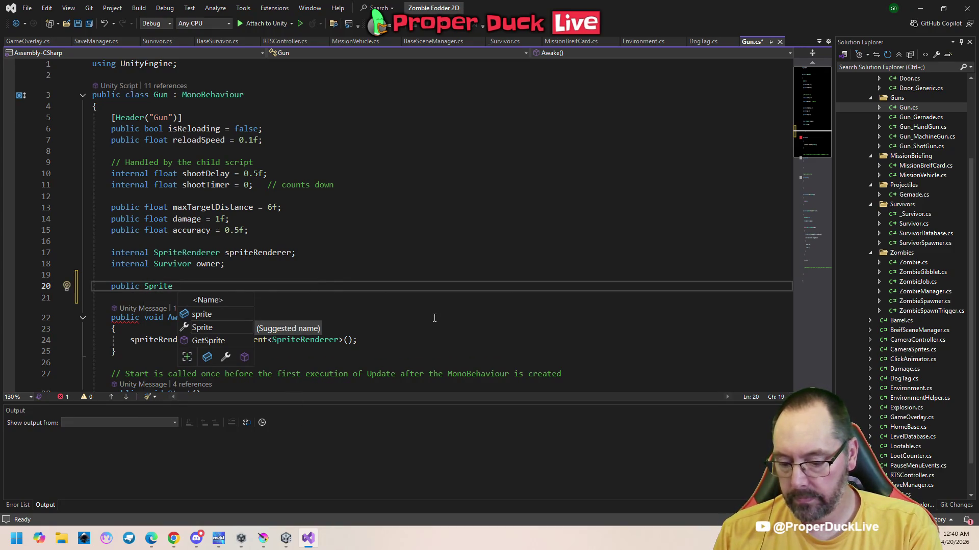
type(" activ")
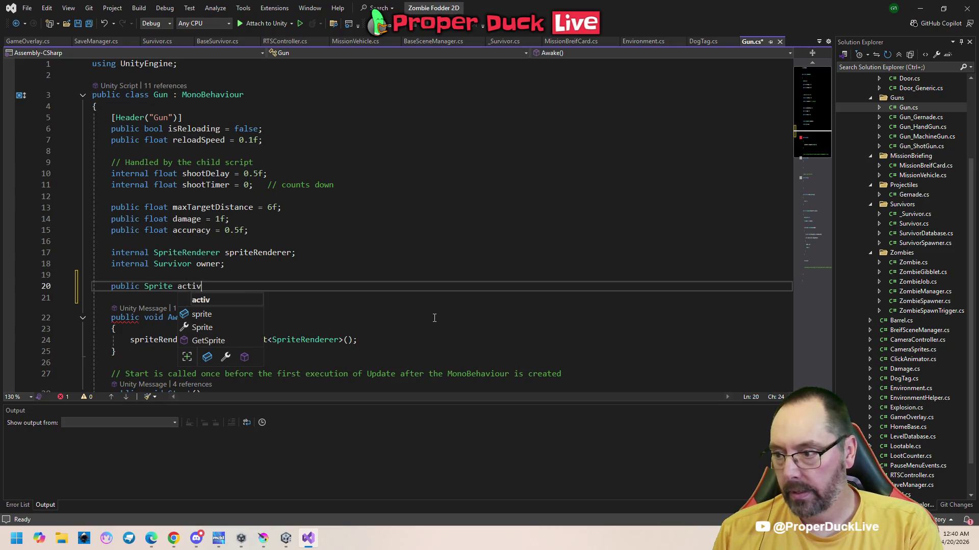
type("e_icon")
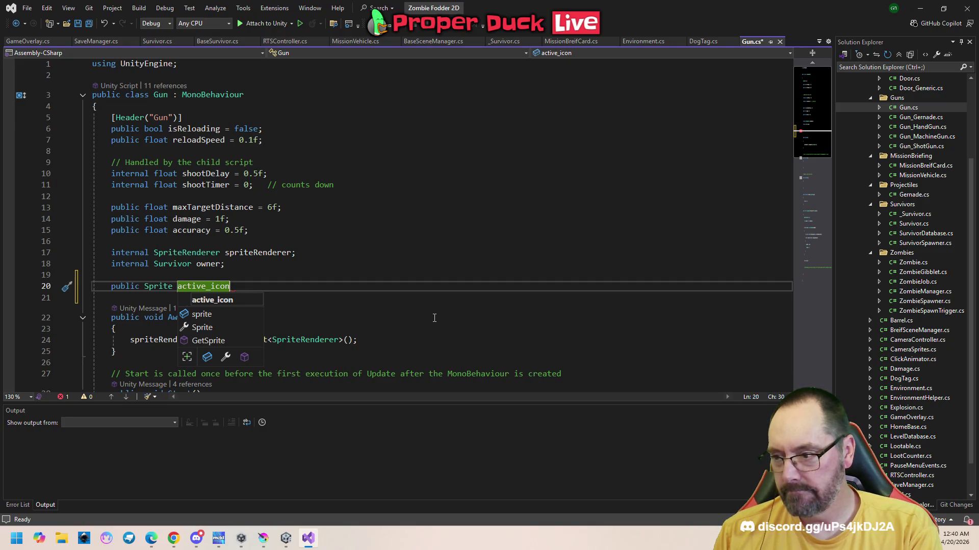
key("BackSpace")
key("BackSpace")
key("BackSpace")
key("BackSpace")
type("sprite;")
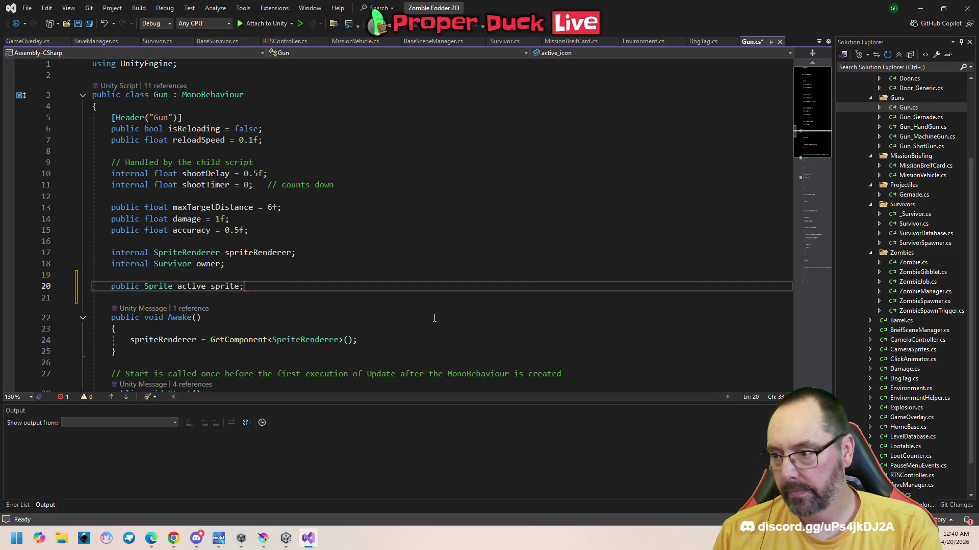
key("Return")
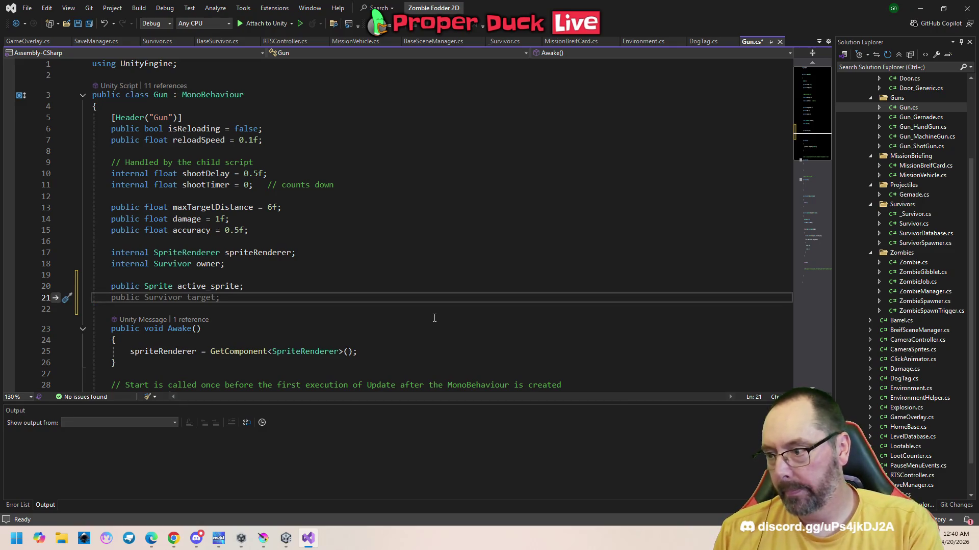
type("public sprite inactive_sprite;")
key("ctrl+s")
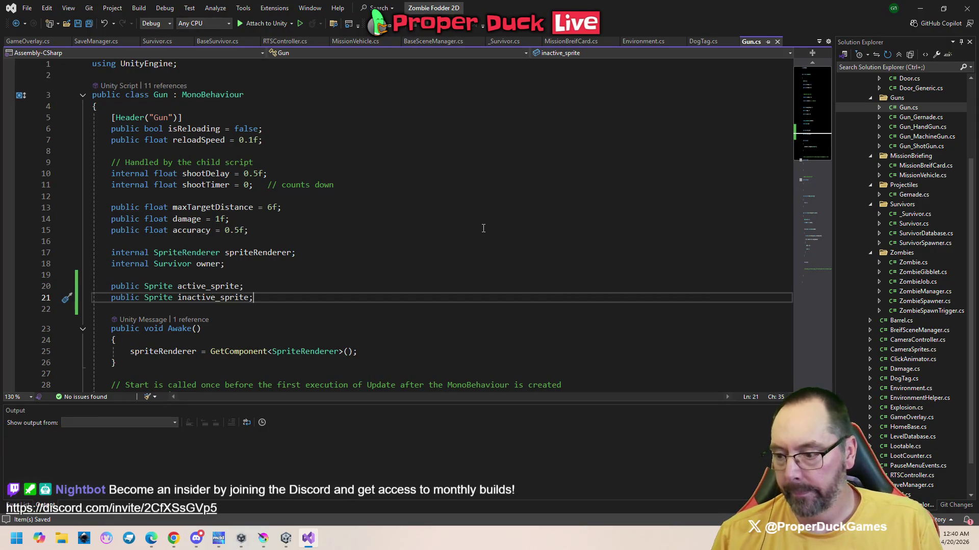
- Return to Unity and recenter the New Text banner in the Scene view
mouse_move(285, 538)
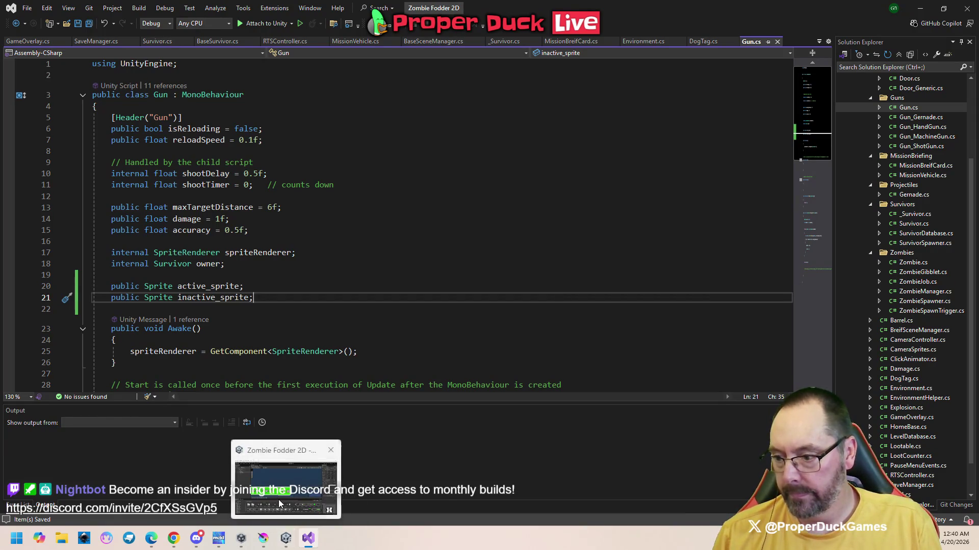
left_click(279, 499)
scroll(355, 257, "down", 5)
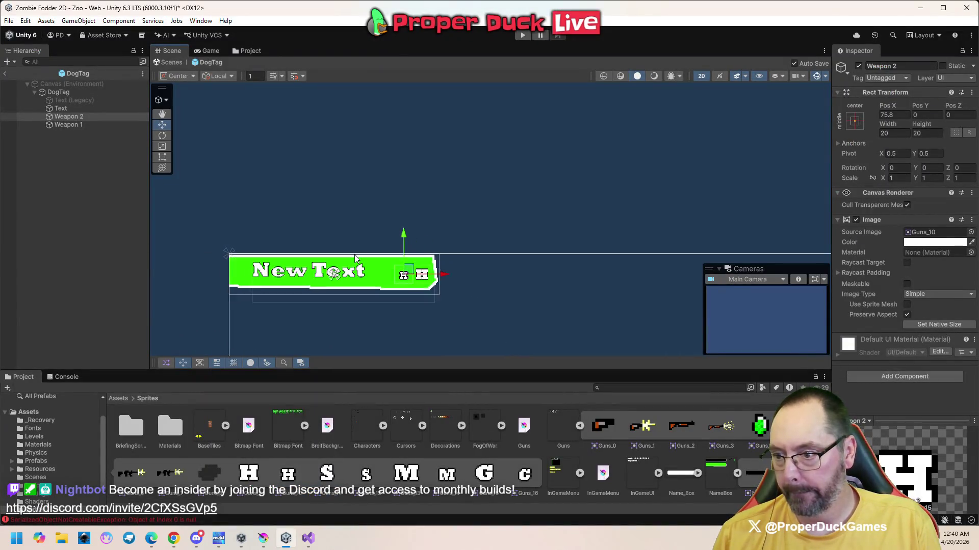
left_click_drag(492, 295, 480, 276)
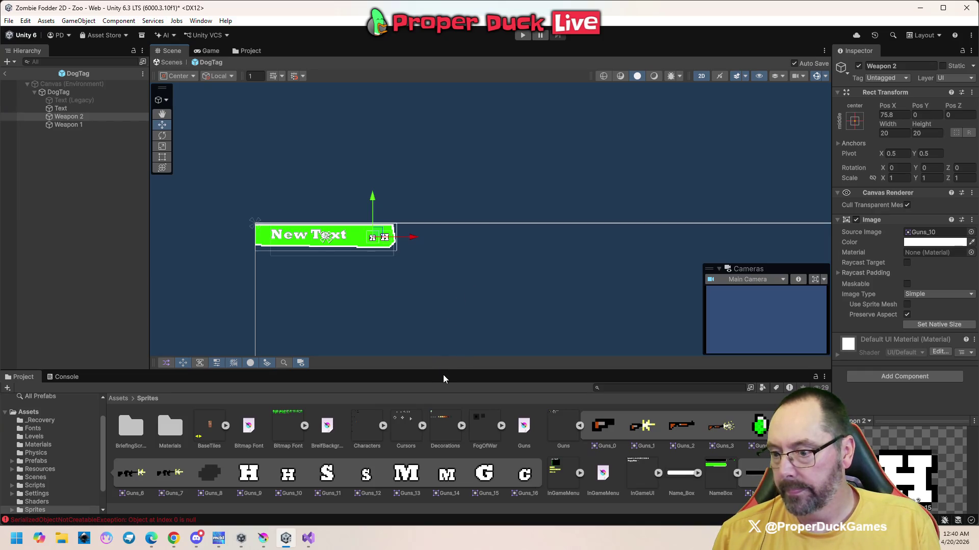
- Open Assets > Prefabs > Guns, select Guns_Gernade and widen the Inspector
left_click(118, 399)
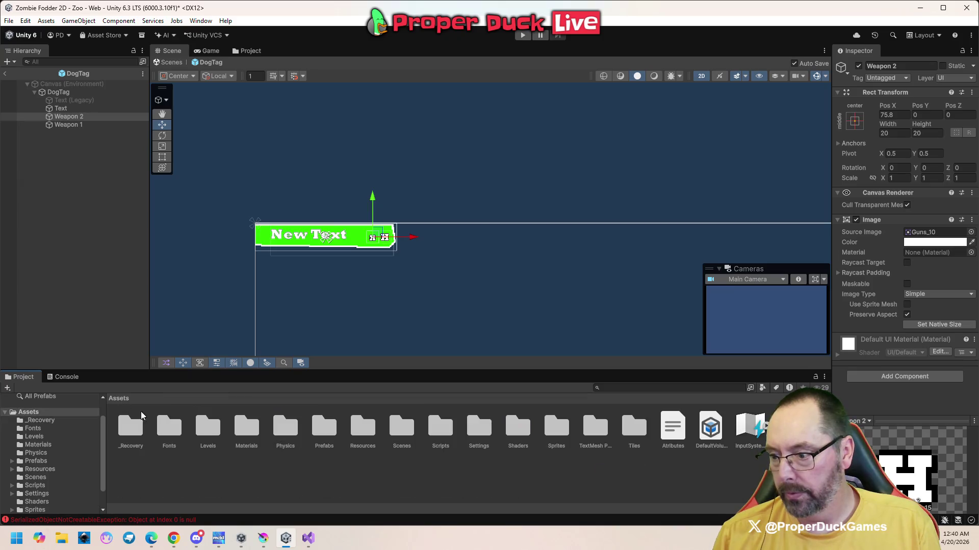
left_click(322, 430)
double_click(331, 431)
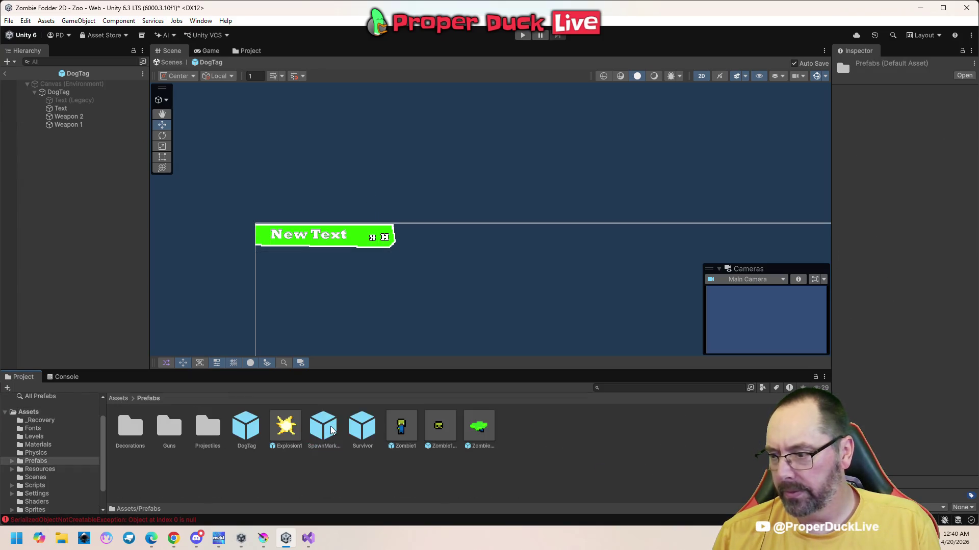
left_click(168, 432)
double_click(167, 432)
left_click(130, 425)
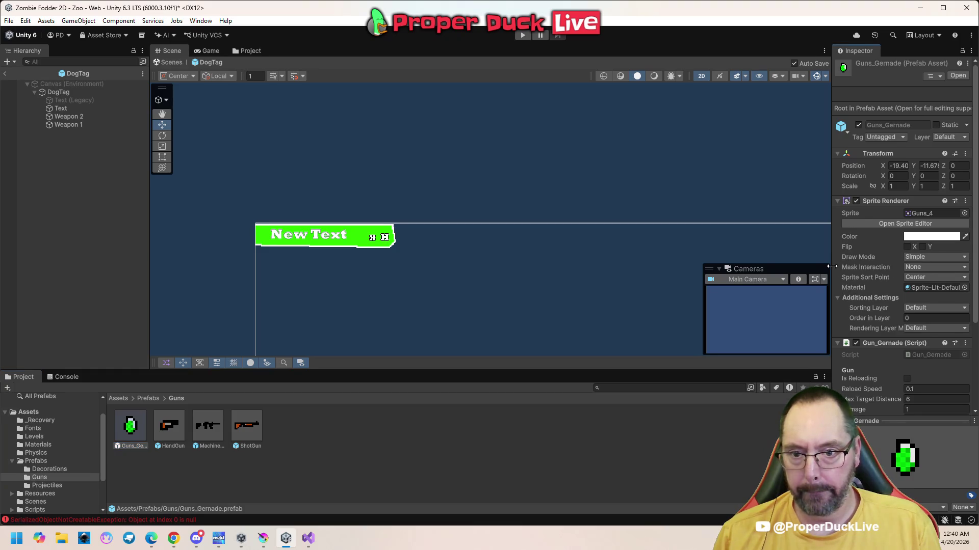
left_click_drag(831, 278, 801, 291)
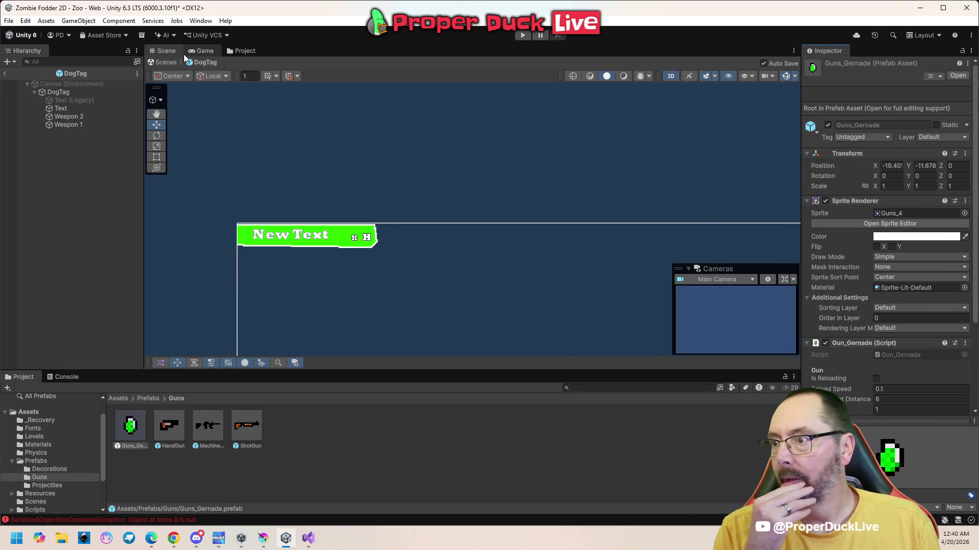
left_click(239, 50)
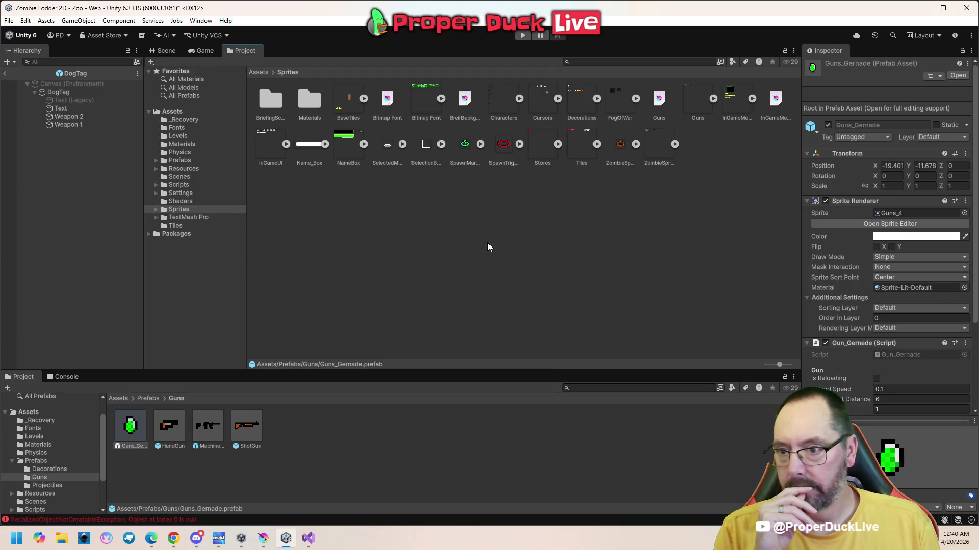
- Give the grenade prefab Guns_15 as active sprite and Guns_16 as inactive sprite
left_click(713, 98)
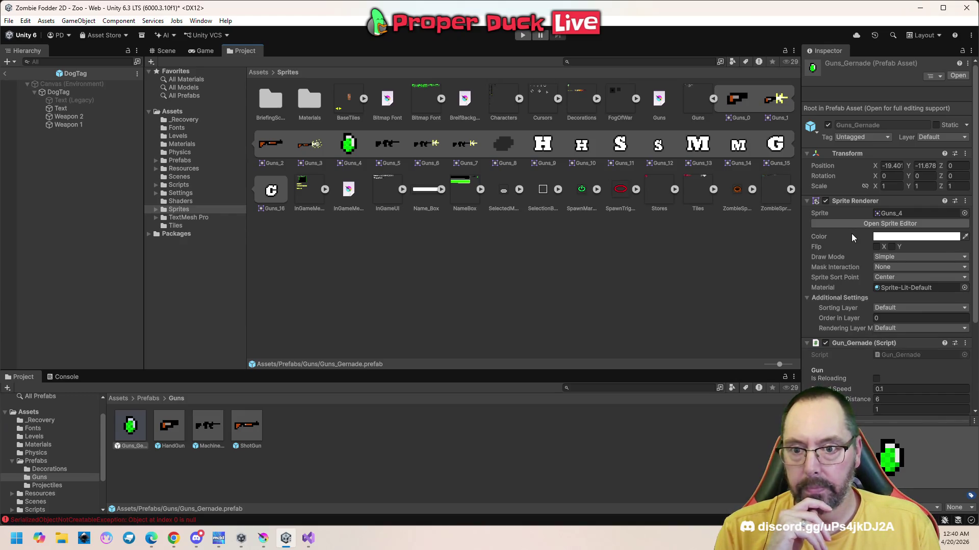
scroll(851, 234, "down", 5)
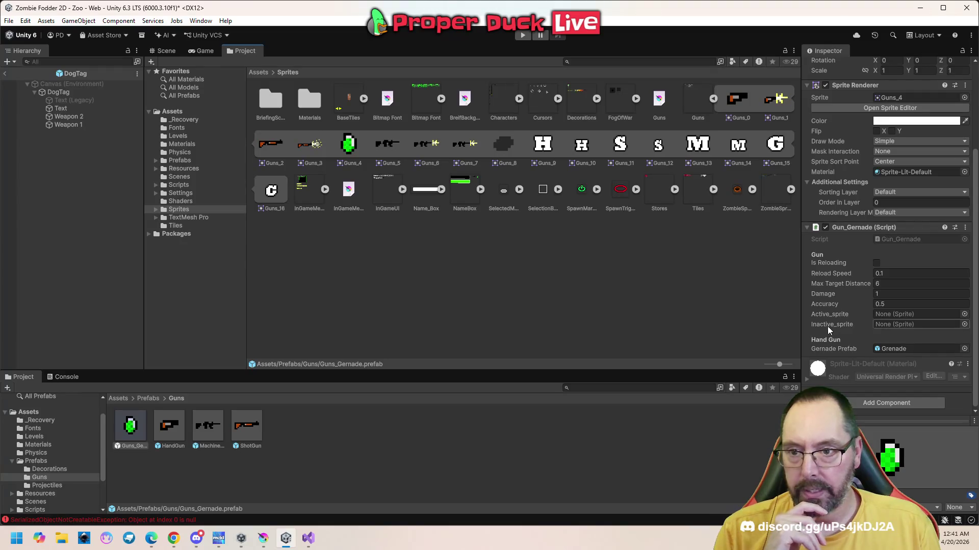
left_click_drag(773, 148, 888, 314)
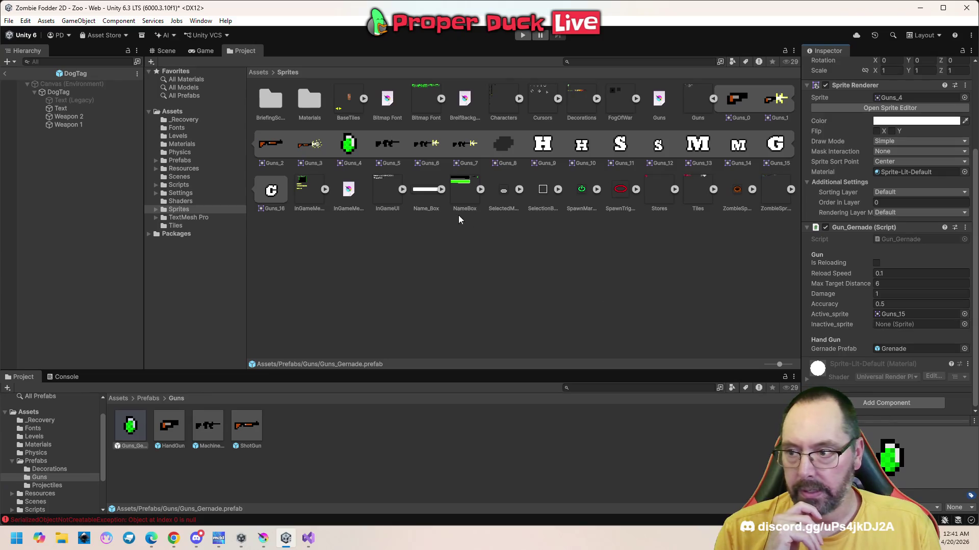
left_click_drag(271, 191, 888, 327)
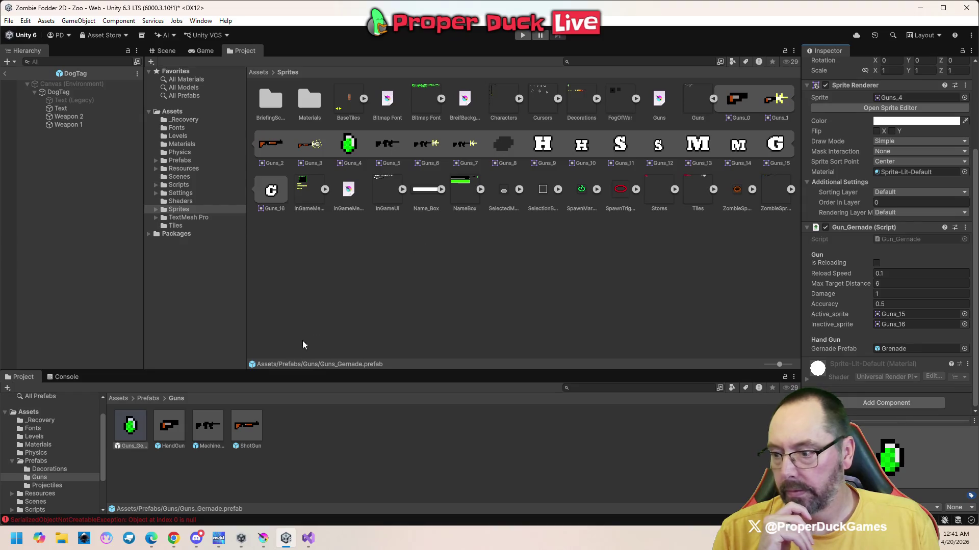
- Set the HandGun prefab's active sprite to Guns_9 and inactive sprite to Guns_10
left_click(172, 427)
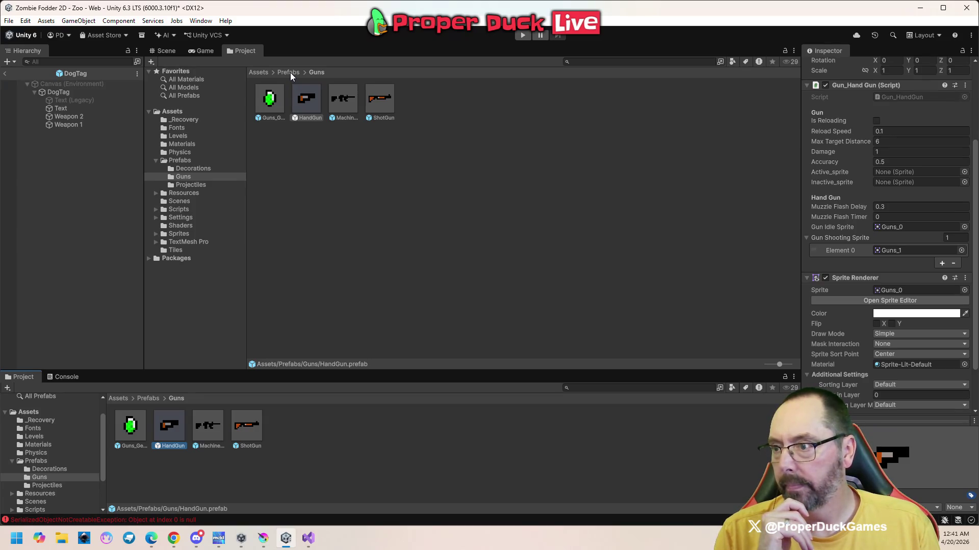
left_click(178, 234)
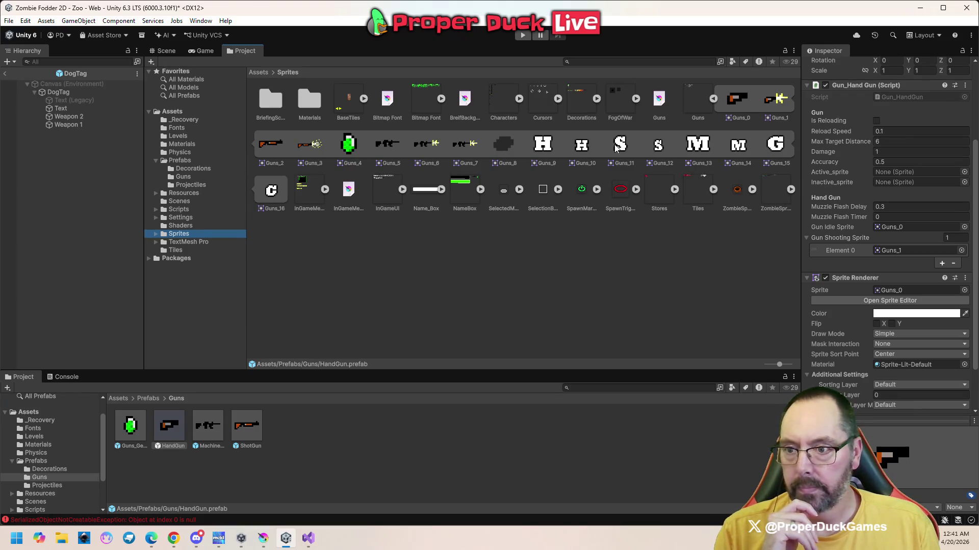
mouse_move(544, 145)
left_mouse_down()
mouse_move(790, 196)
mouse_move(912, 172)
left_mouse_up()
left_click_drag(585, 147, 880, 188)
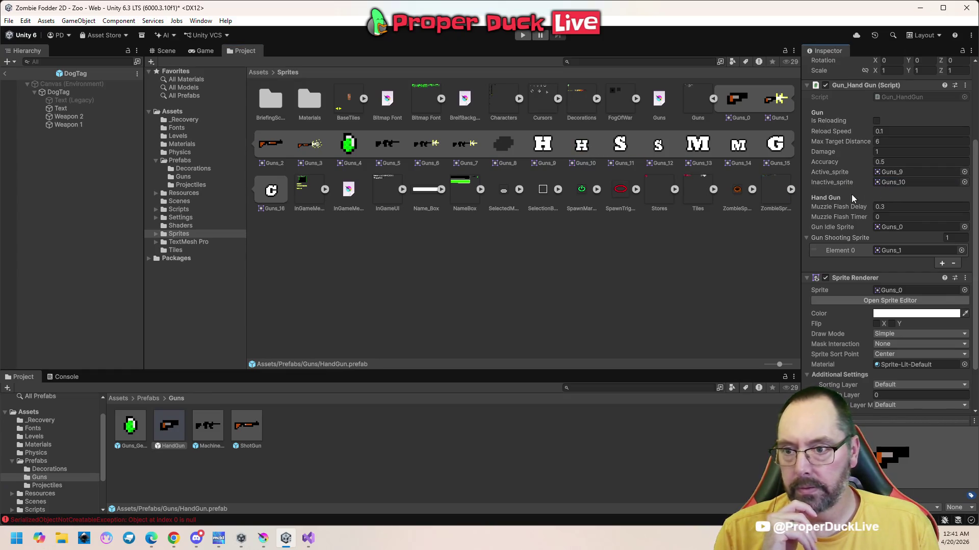
- Set the MachineGun prefab's active sprite to Guns_13 and inactive sprite to Guns_14
left_click(213, 427)
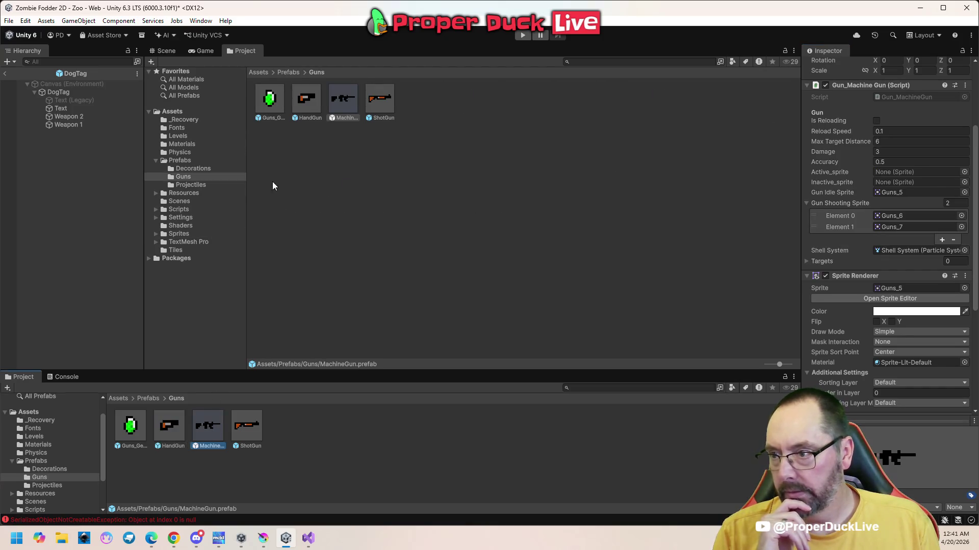
left_click(190, 234)
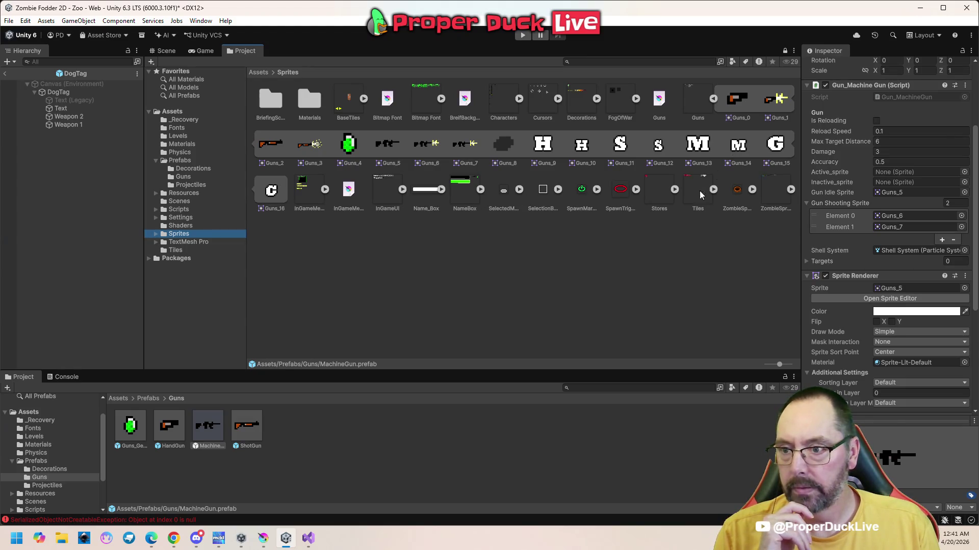
left_click(698, 145)
mouse_move(698, 144)
left_mouse_down()
mouse_move(818, 194)
mouse_move(887, 173)
left_mouse_up()
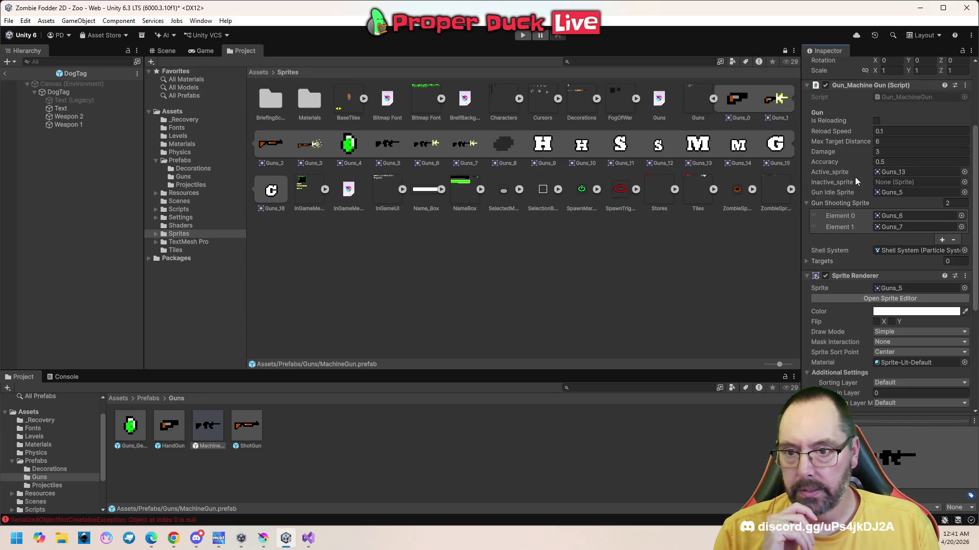
left_click_drag(732, 145, 892, 182)
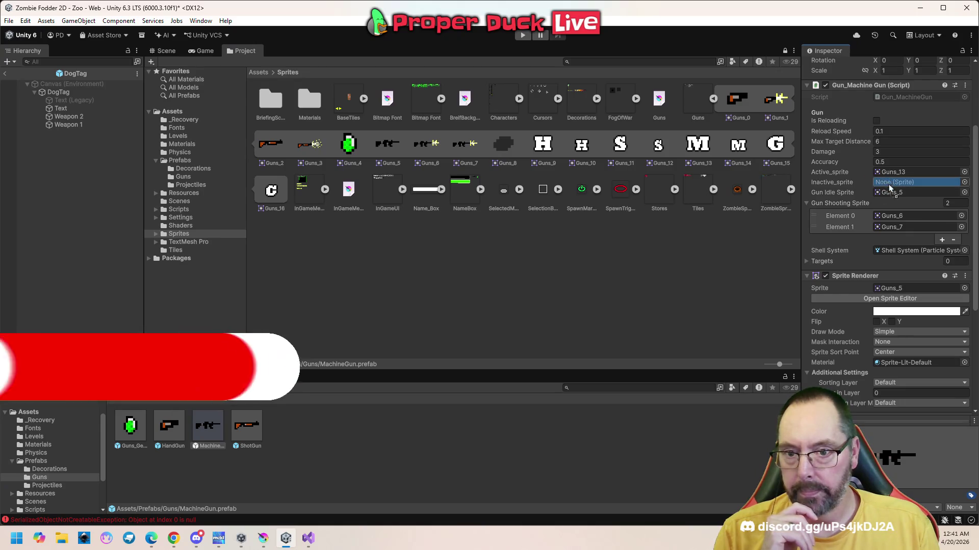
- Set the ShotGun prefab's sprites to Guns_11 active and Guns_12 inactive, then return to Assets
left_click(247, 426)
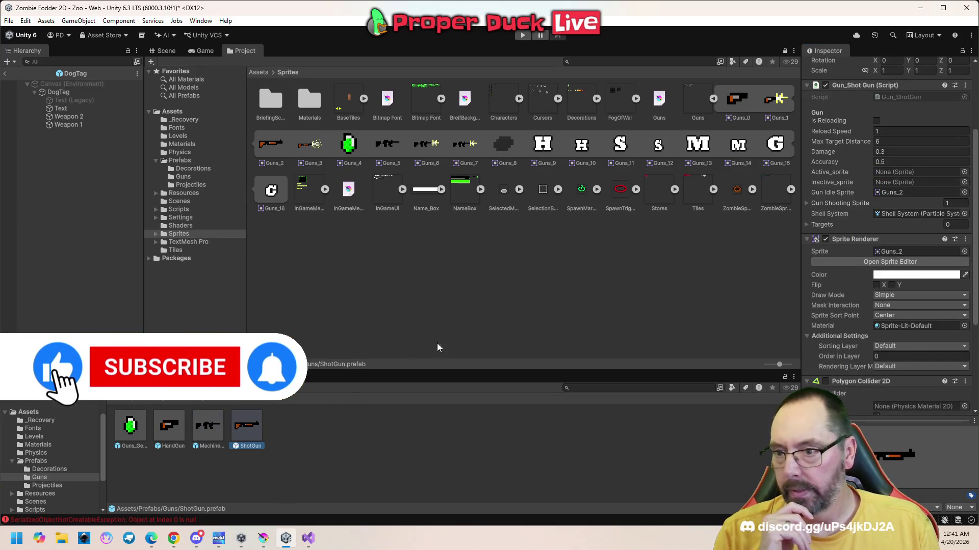
mouse_move(620, 144)
left_mouse_down()
mouse_move(841, 176)
mouse_move(897, 172)
left_mouse_up()
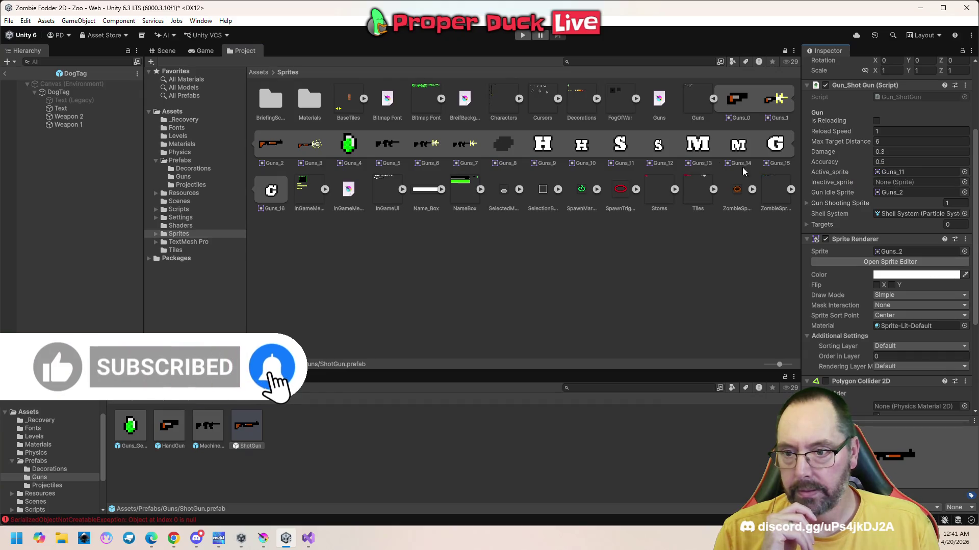
left_click_drag(659, 147, 891, 183)
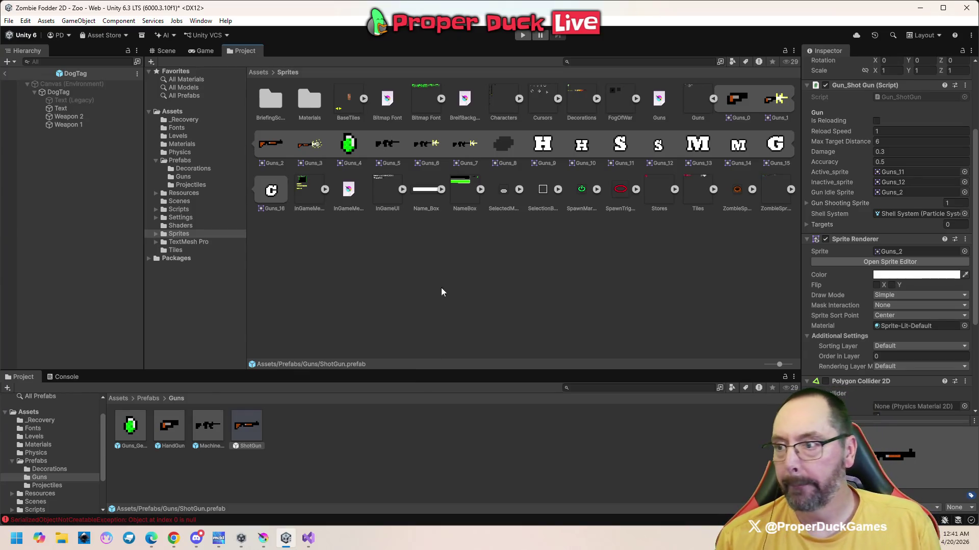
left_click(258, 73)
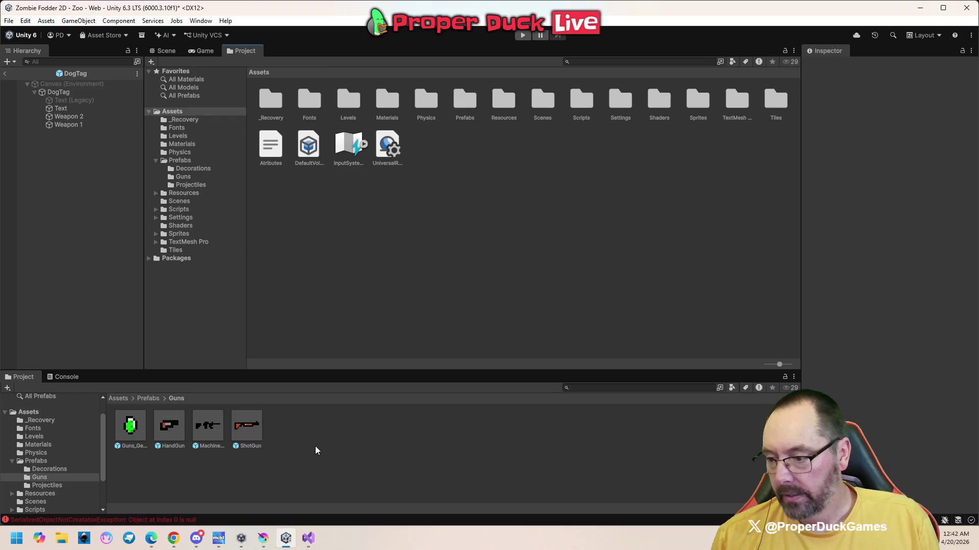
mouse_move(287, 545)
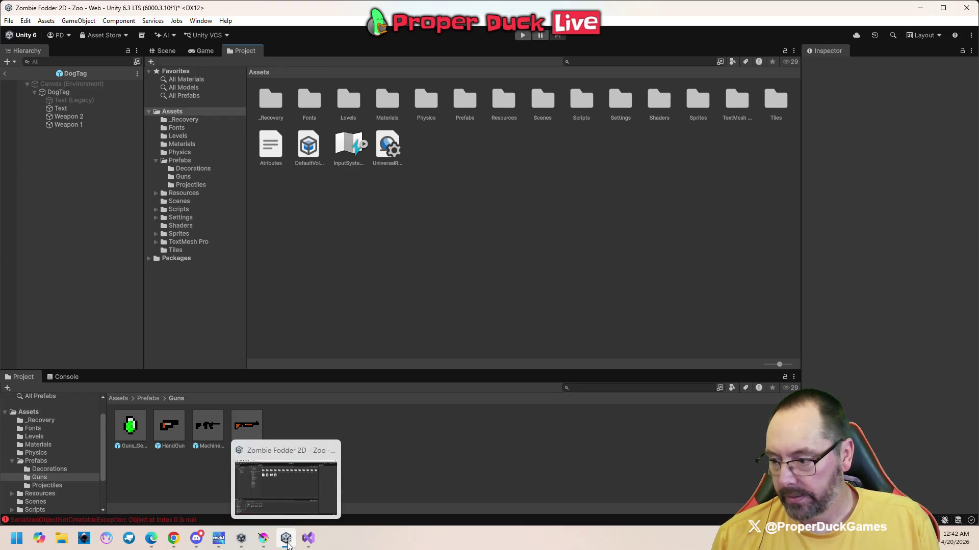
- Jump from the console error to the code, close GraphicEditor.cs, and go to the empty line in Survivor.cs's Register()
double_click(170, 520)
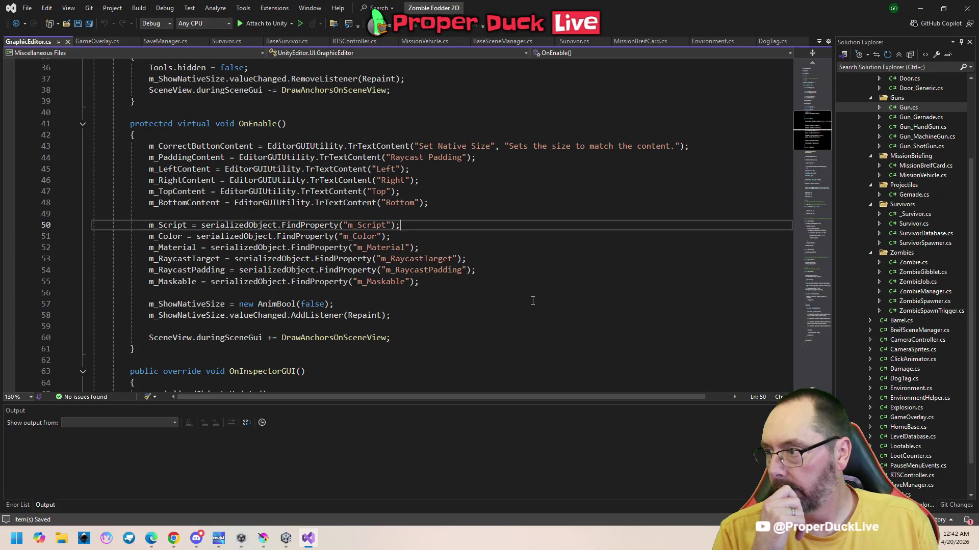
left_click(67, 42)
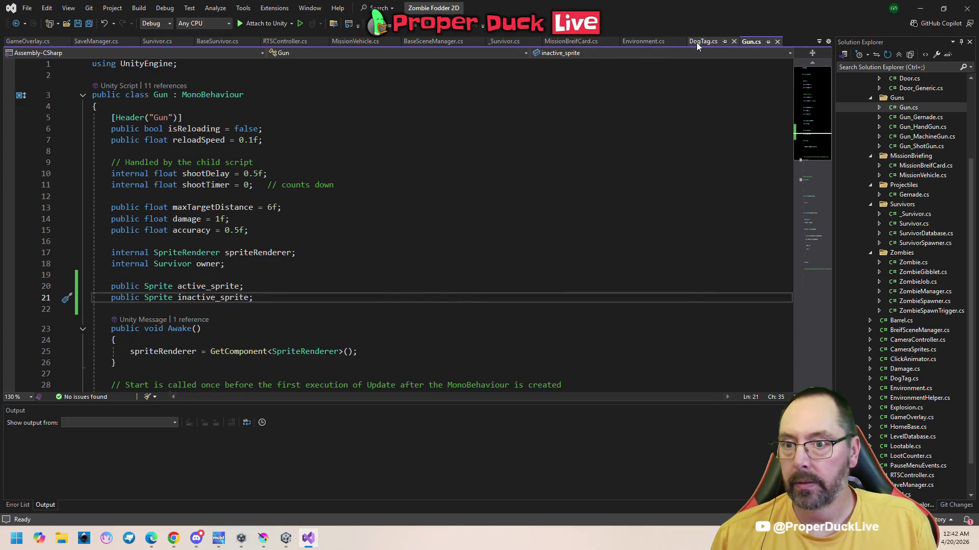
left_click(161, 41)
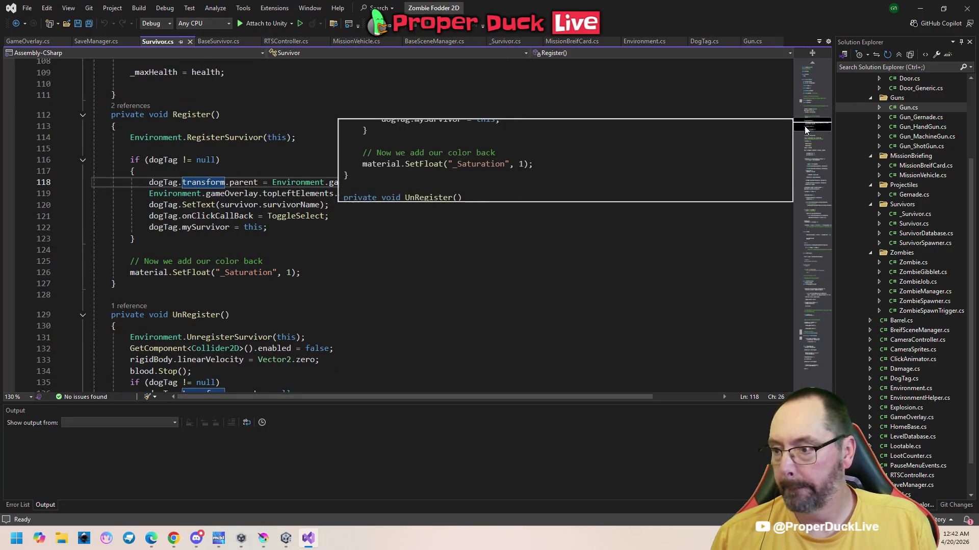
scroll(805, 128, "up", 1)
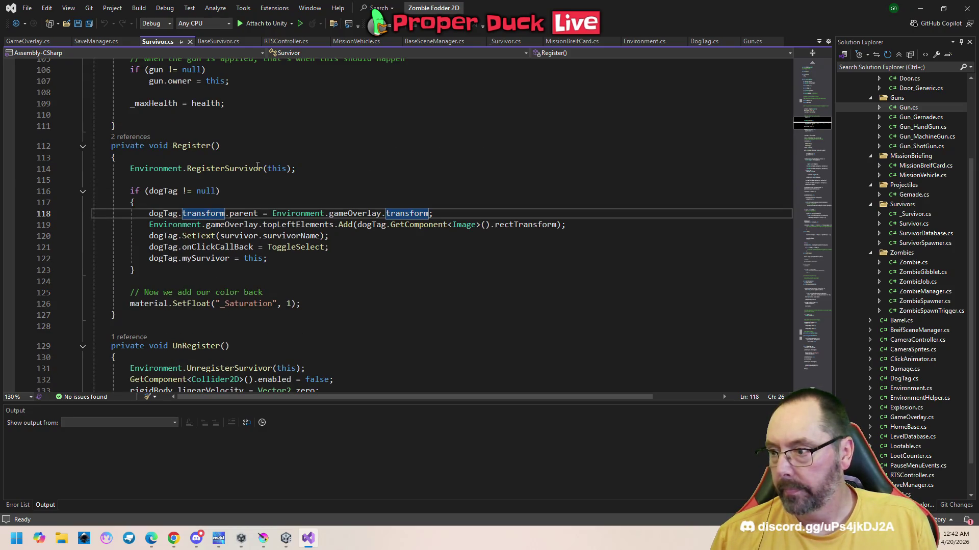
left_click(233, 181)
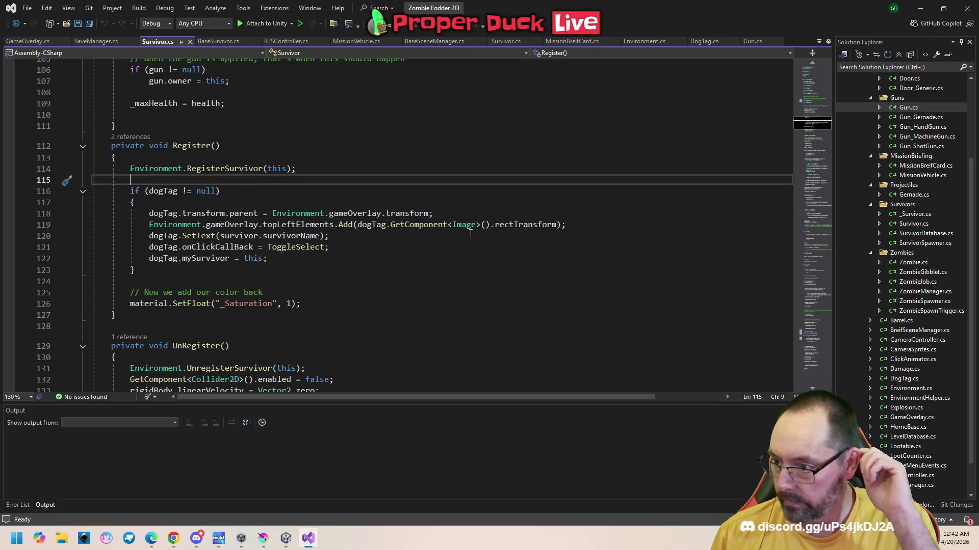
- Start a dogTag.gun1 statement on a new line inside the dogTag block of Register()
left_click(363, 248)
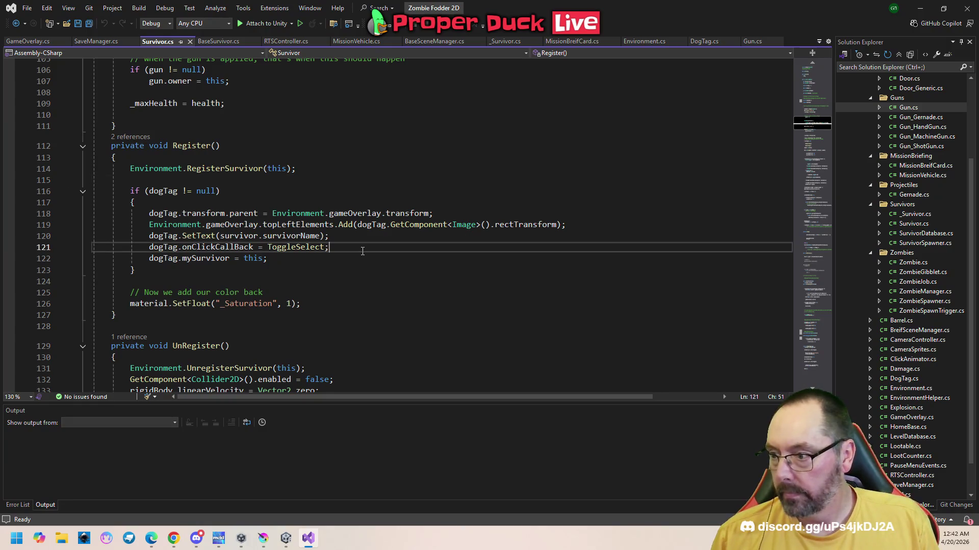
left_click(323, 198)
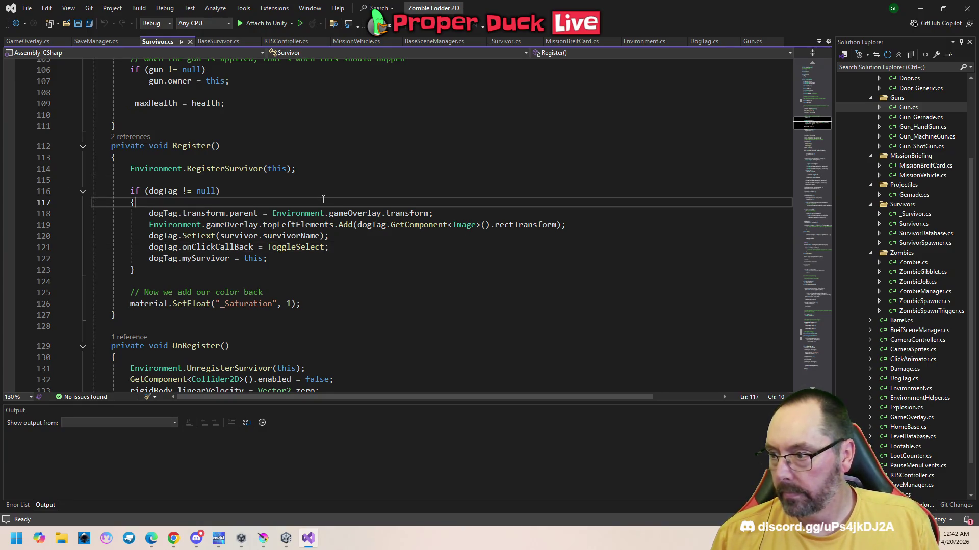
key("Down")
key("Up")
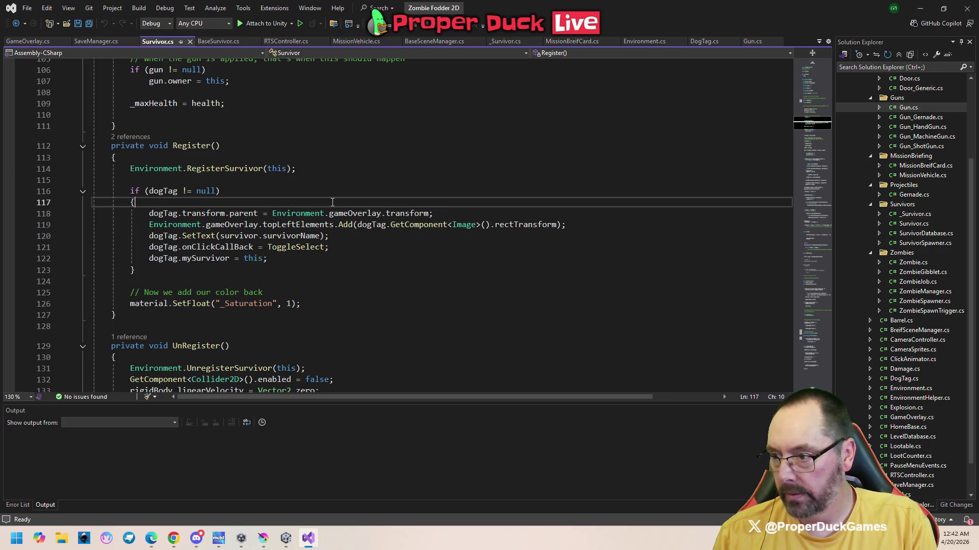
key("Return")
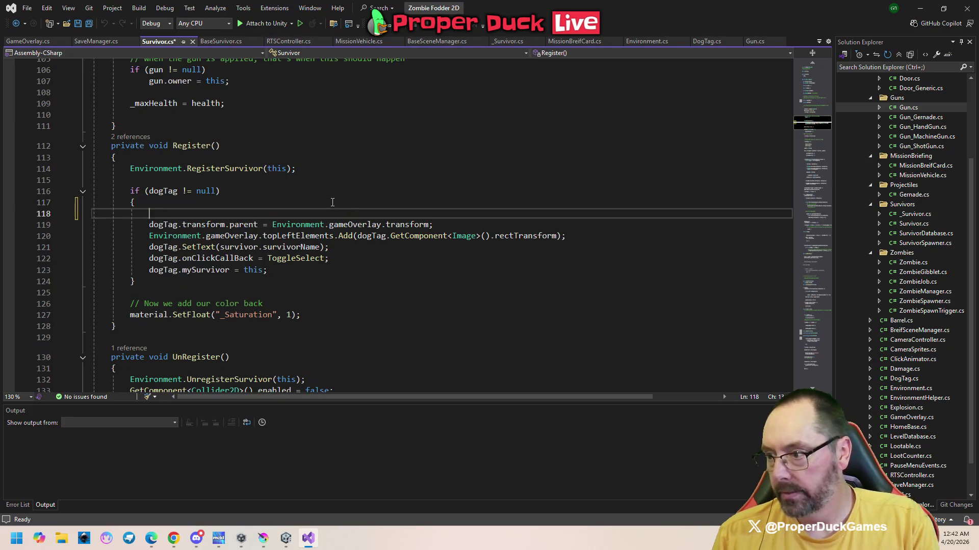
type("dogTag.")
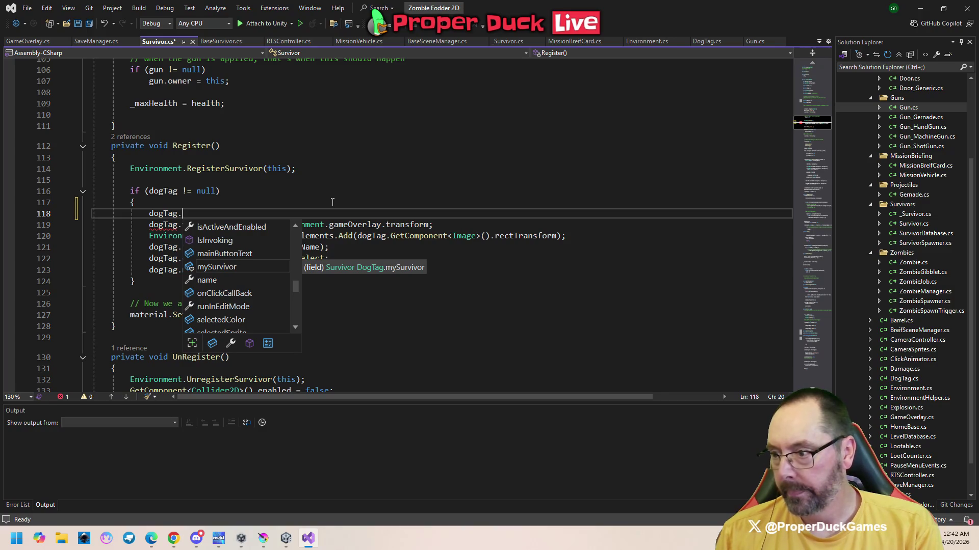
type("gun1.")
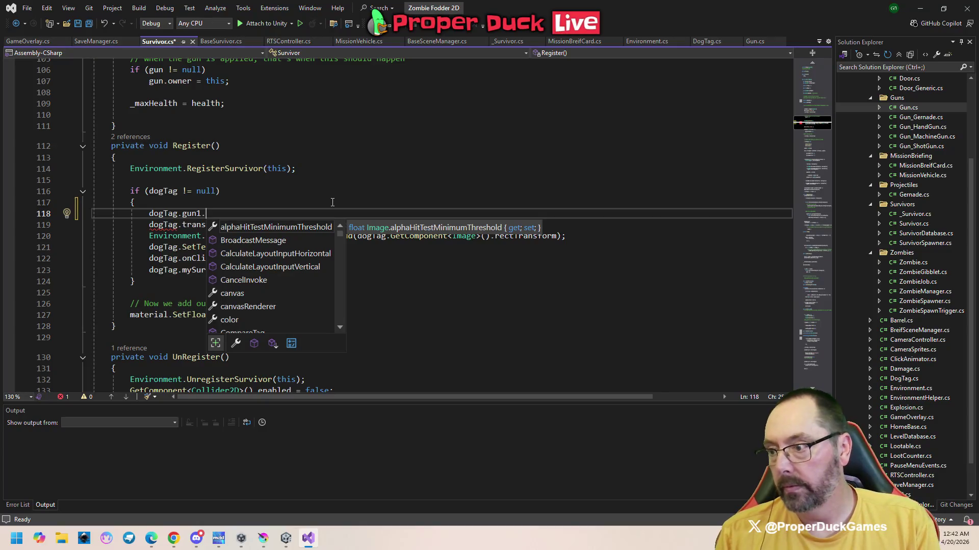
- Insert an if (primaryGun != null) condition above the gun1 statement
key("Escape")
key("Home")
key("Return")
key("Up")
type("if (")
scroll(407, 202, "up", 2)
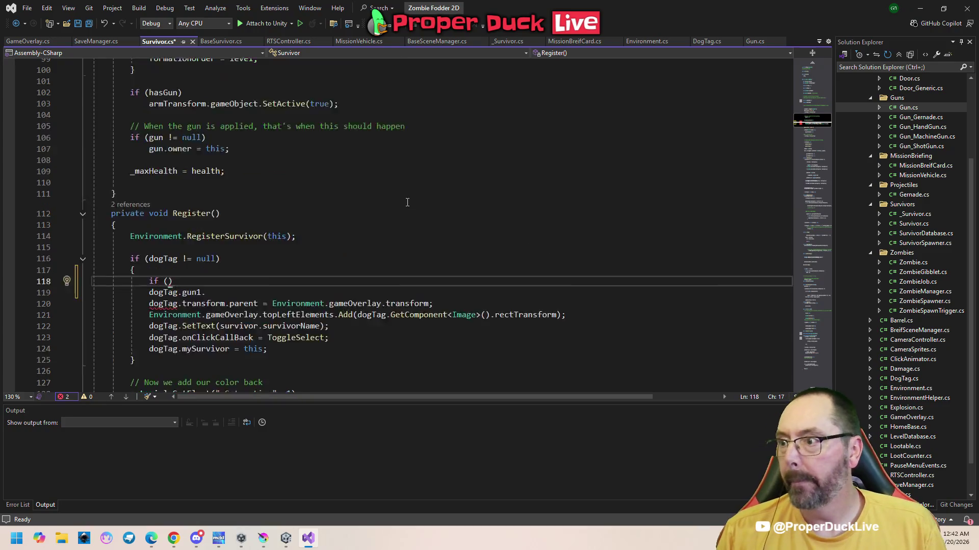
scroll(408, 202, "up", 12)
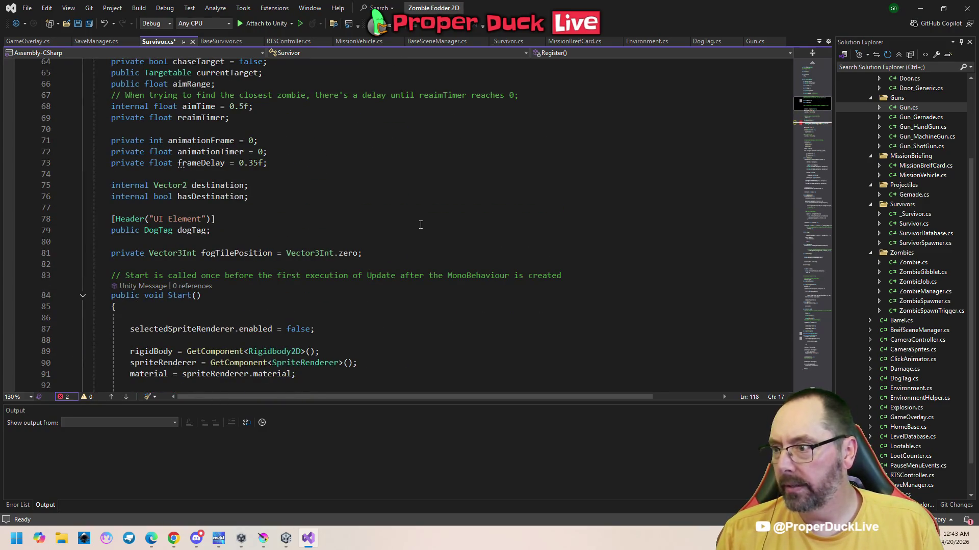
scroll(421, 225, "up", 3)
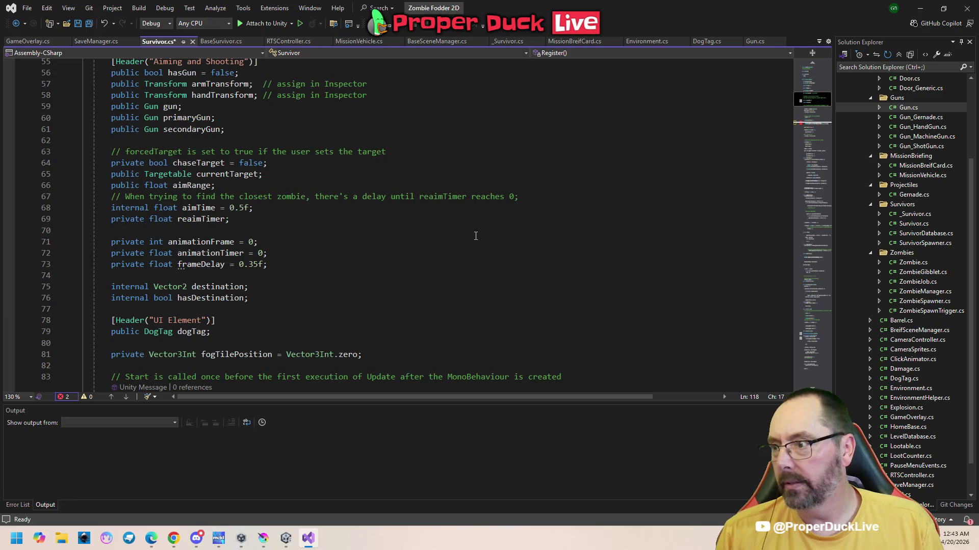
type("primaryGun != null)")
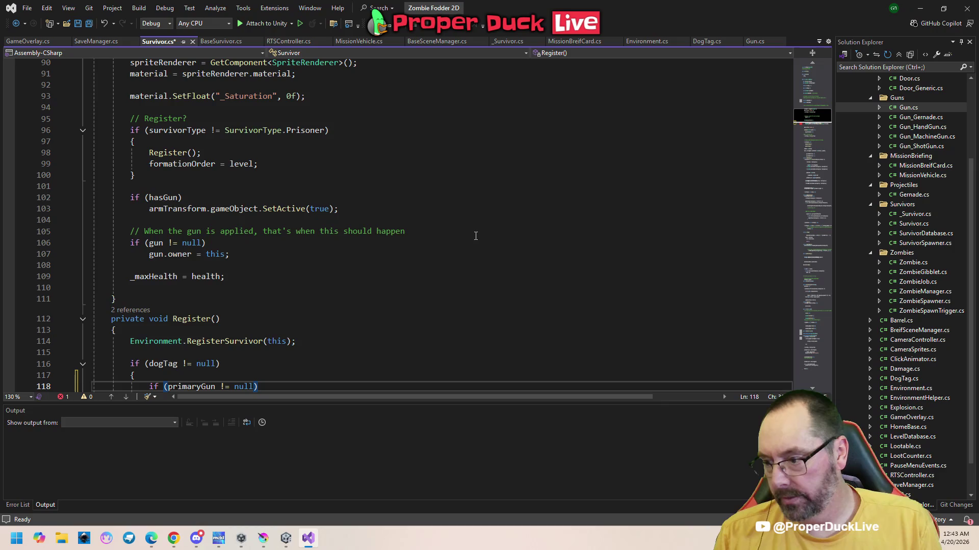
scroll(476, 236, "down", 4)
- Wrap the gun1 statement in braces as the body of the primaryGun check
key("Return")
type("{")
key("Return")
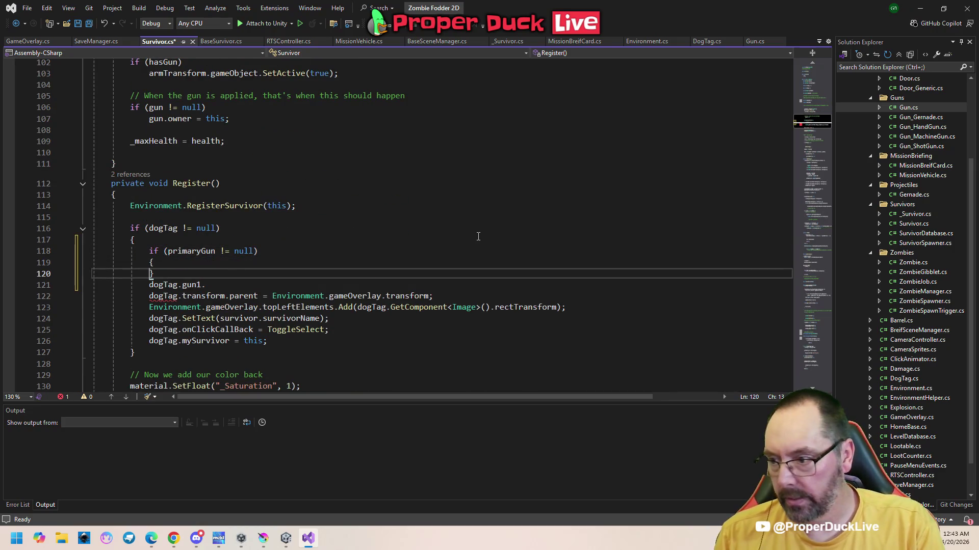
key("ctrl+shift+l")
key("End")
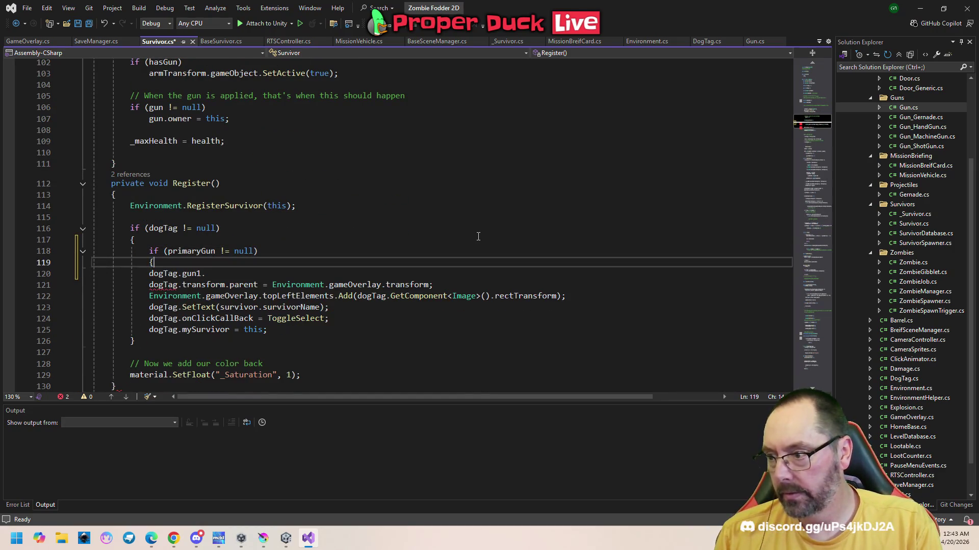
key("Return")
type("}")
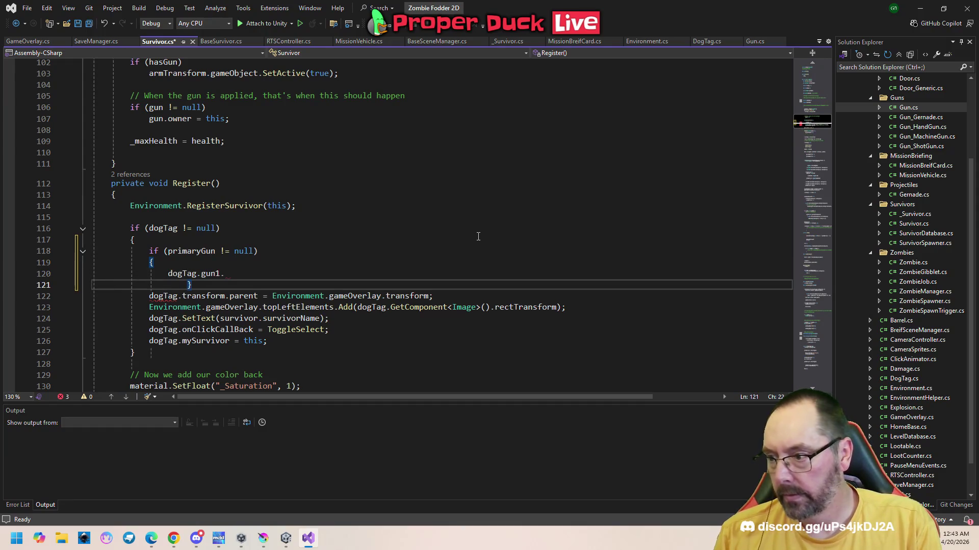
key("BackSpace")
key("BackSpace")
key("BackSpace")
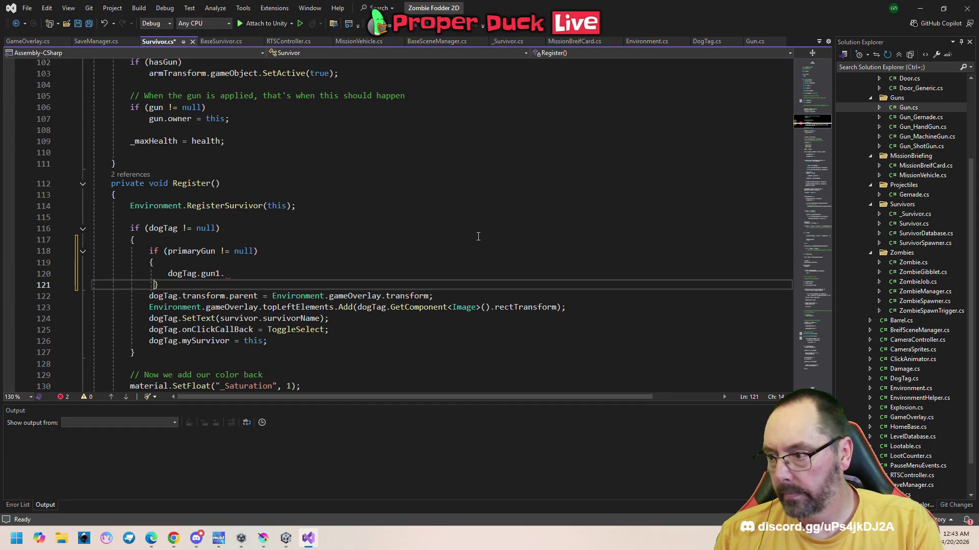
key("Up")
key("End")
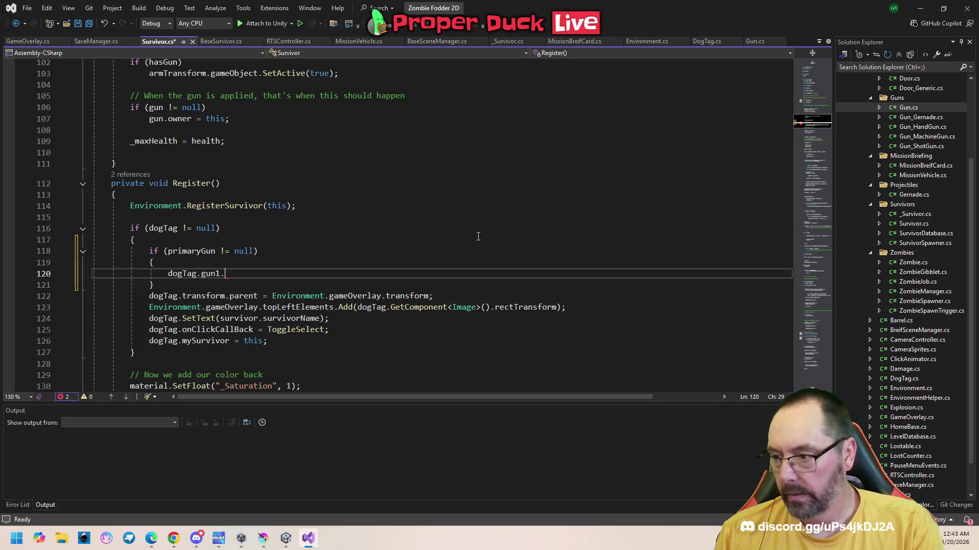
- Browse dogTag's member suggestions, retype the member as gun1_, then switch to the Unity editor
key("ctrl+space")
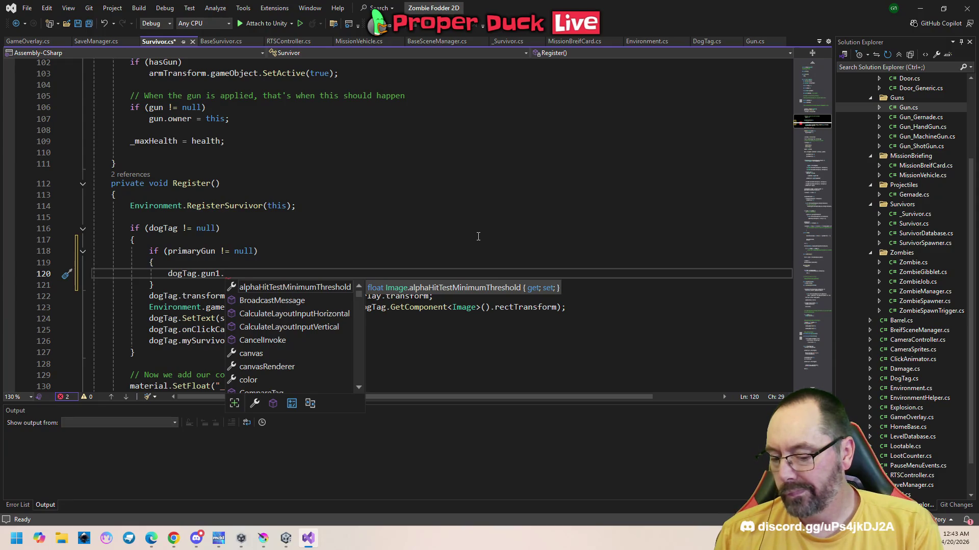
key("BackSpace")
key("BackSpace")
key("BackSpace")
key("BackSpace")
key("BackSpace")
type("gun1")
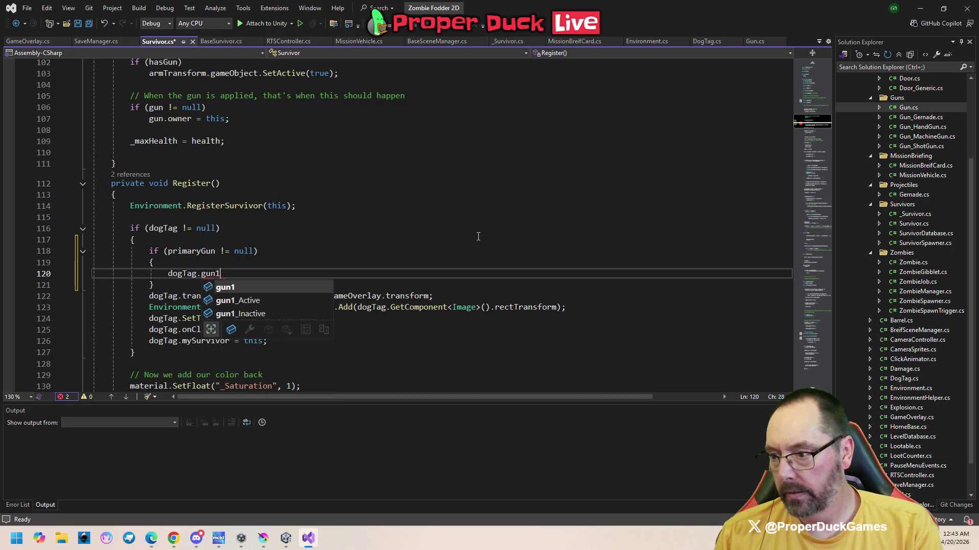
type("_")
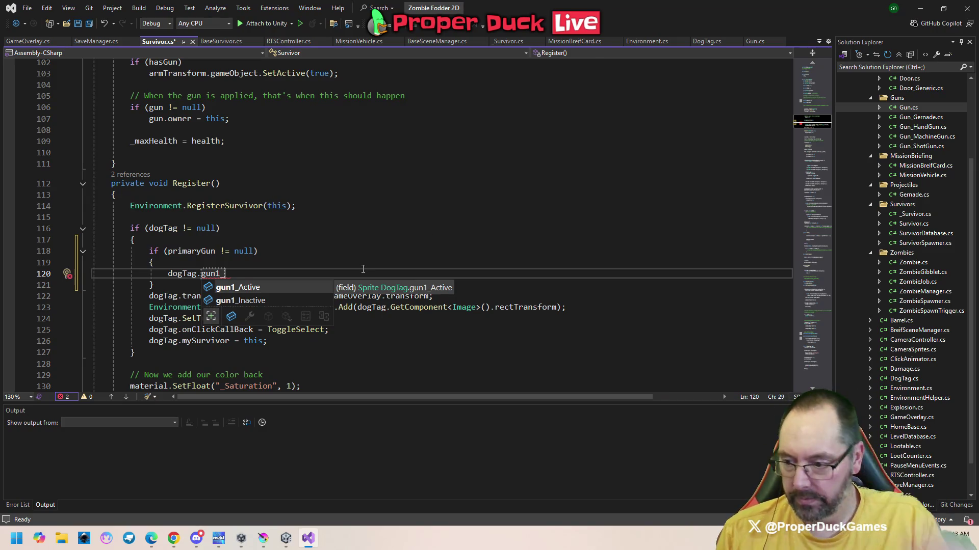
left_click(285, 541)
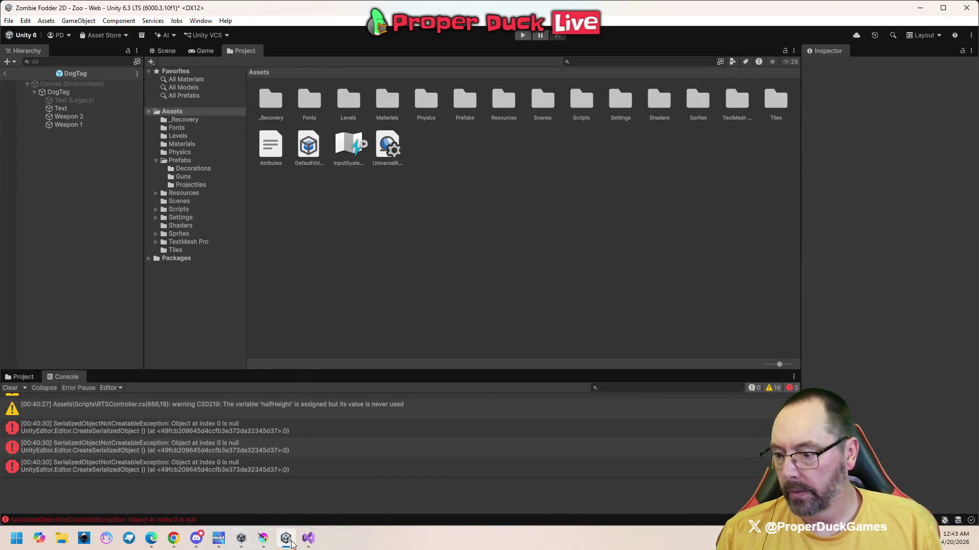
left_click(308, 538)
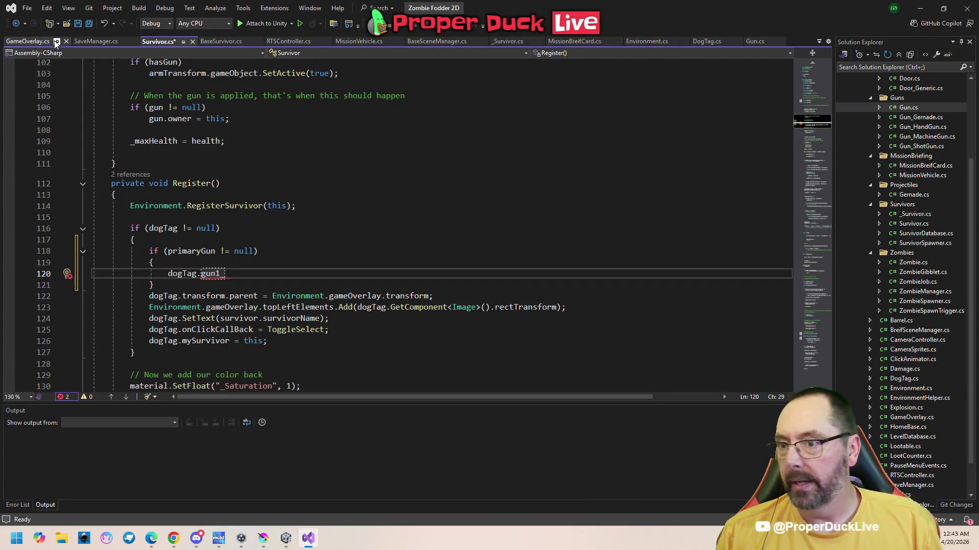
- Append _Sprite to DogTag.cs's four gun sprite field names to match Gun.cs, and save
left_click(758, 41)
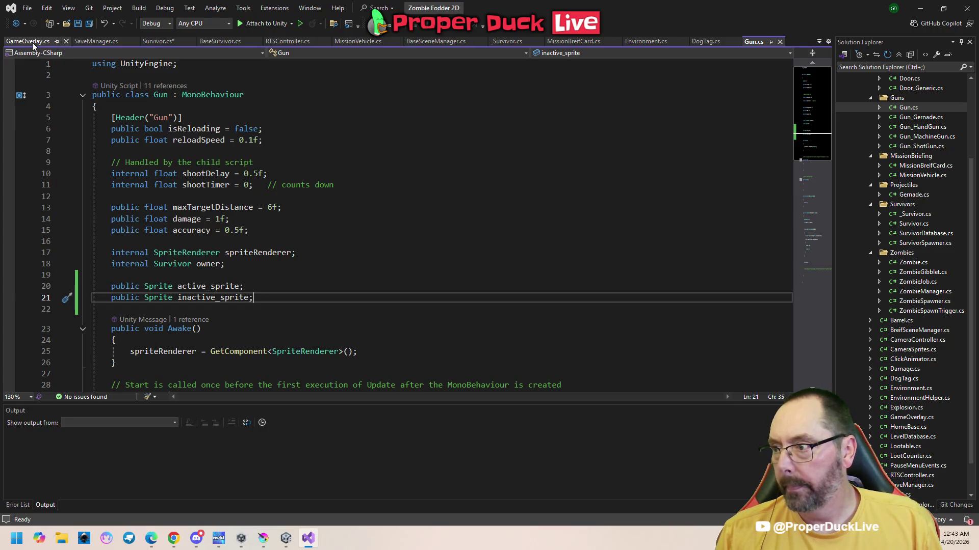
left_click(706, 41)
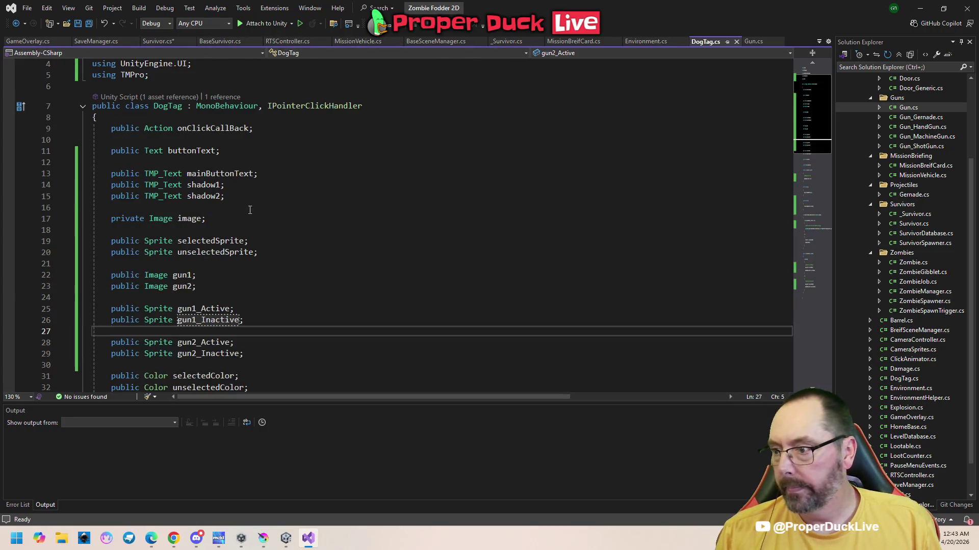
left_click(234, 309)
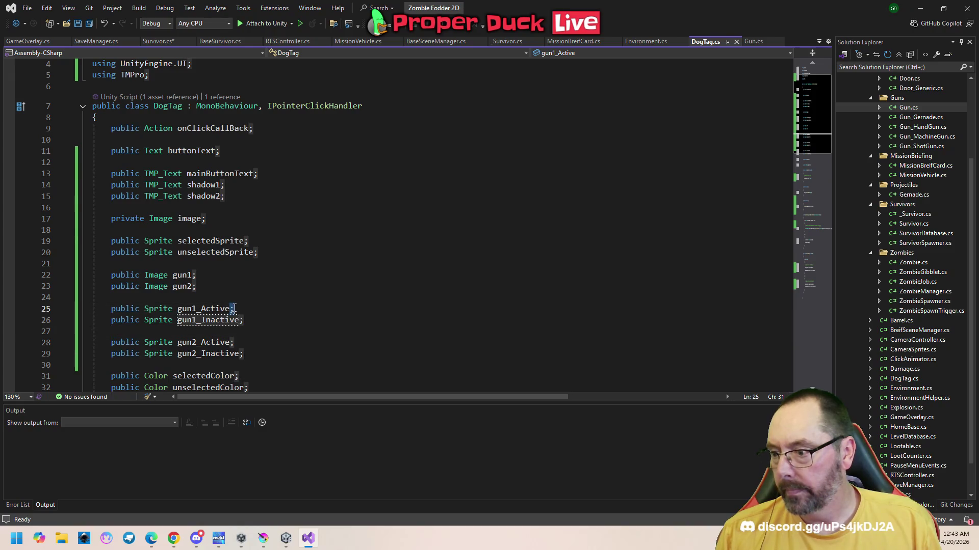
key("shift+alt+period")
key("shift+alt+period")
key("shift+alt+period")
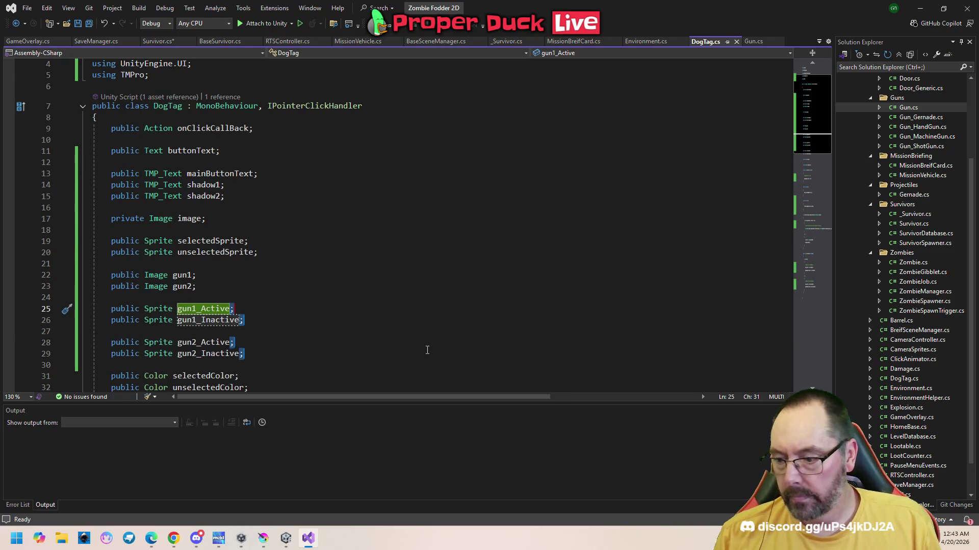
type("_")
type("Sprite")
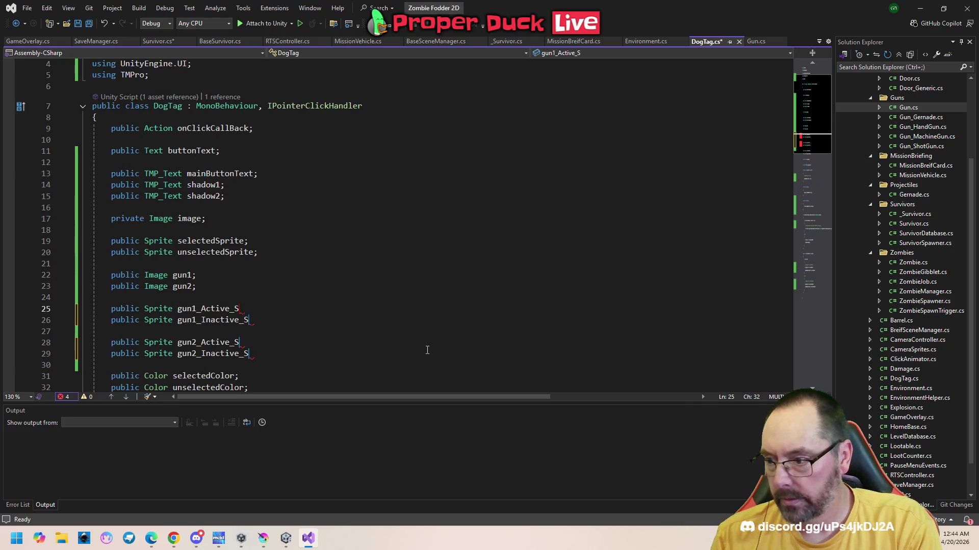
type(";")
key("ctrl+s")
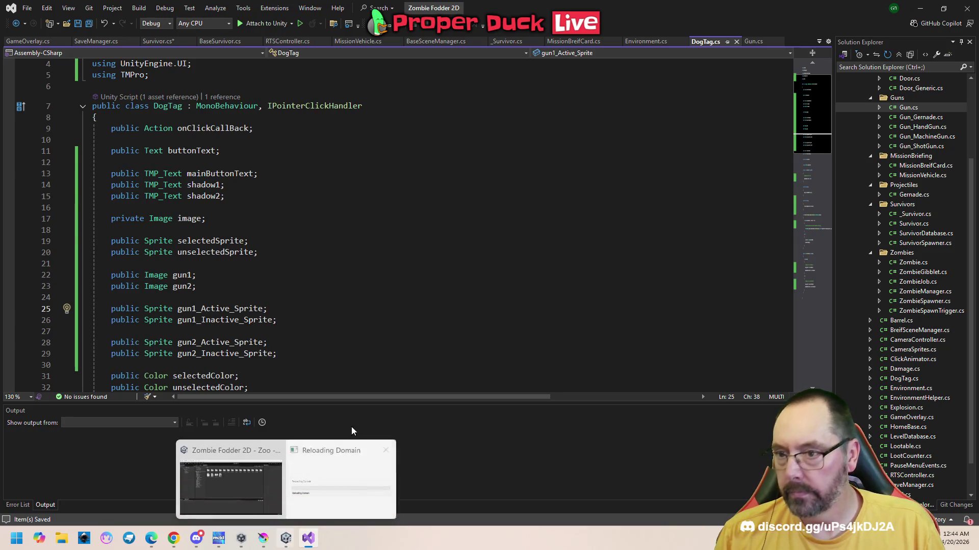
left_click(754, 42)
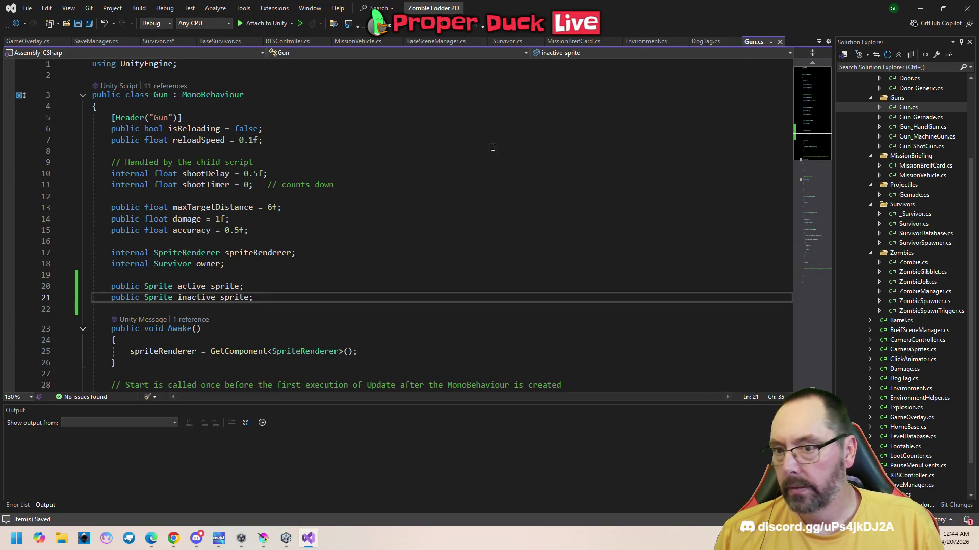
left_click(154, 41)
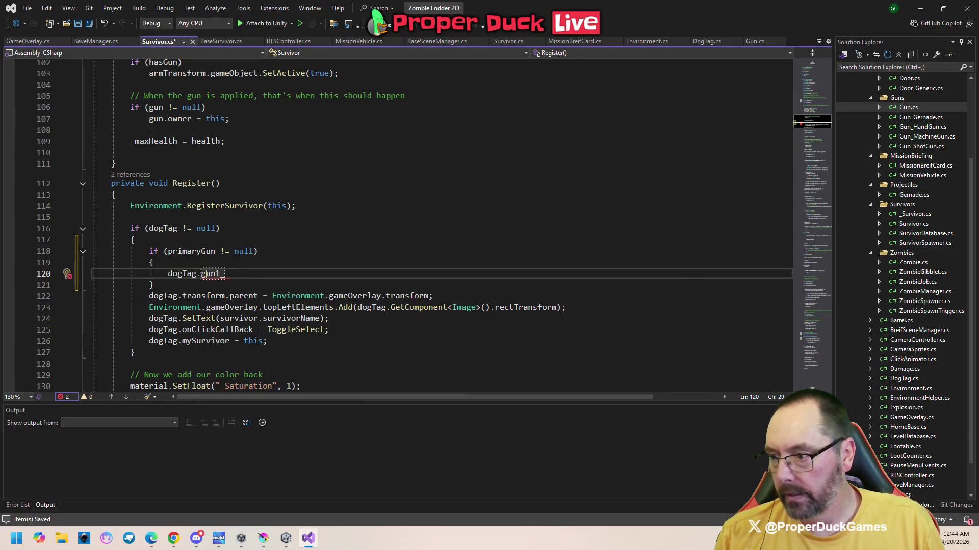
- Assign dogTag.gun1_Active_Sprite from primaryGun.active_sprite
double_click(211, 274)
type("gun1")
key("Escape")
key("BackSpace")
key("BackSpace")
key("BackSpace")
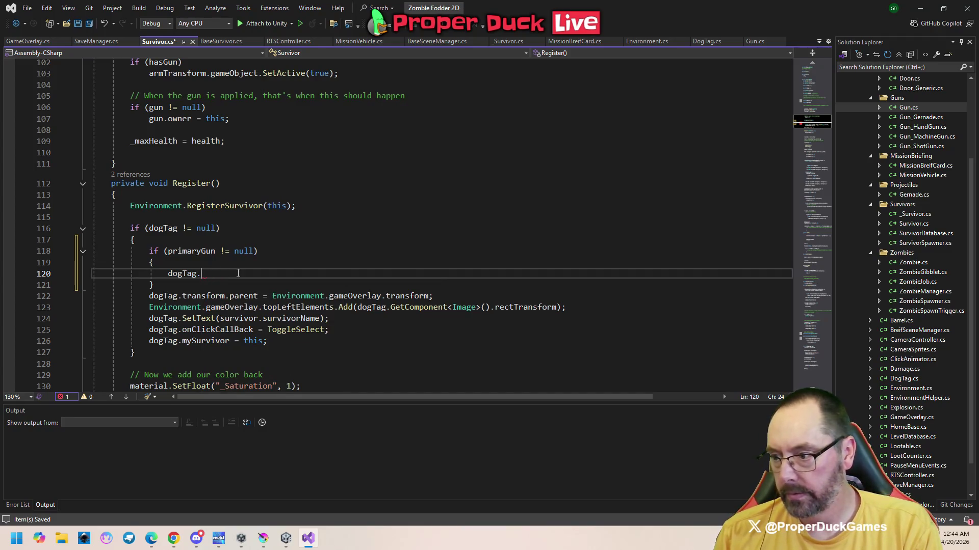
type(".gun")
key("Down")
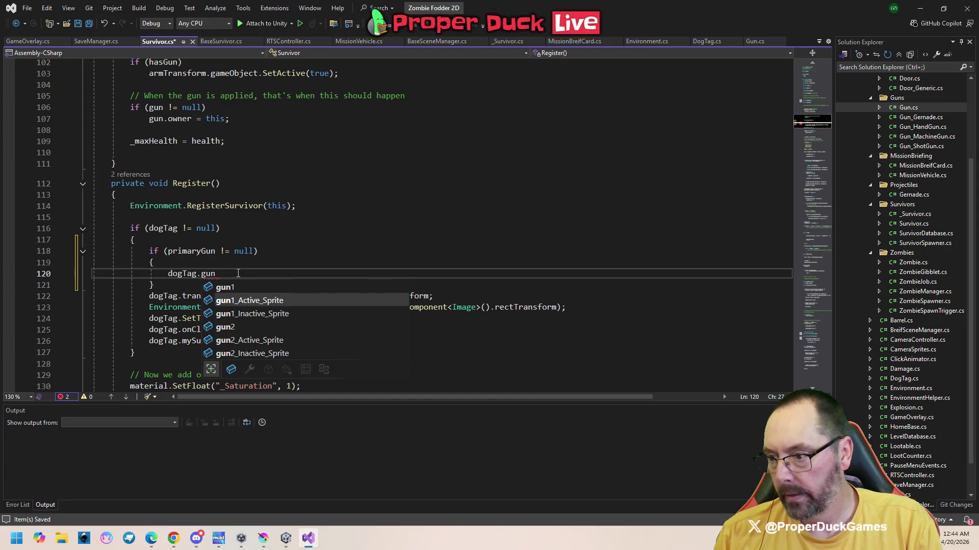
type("= ")
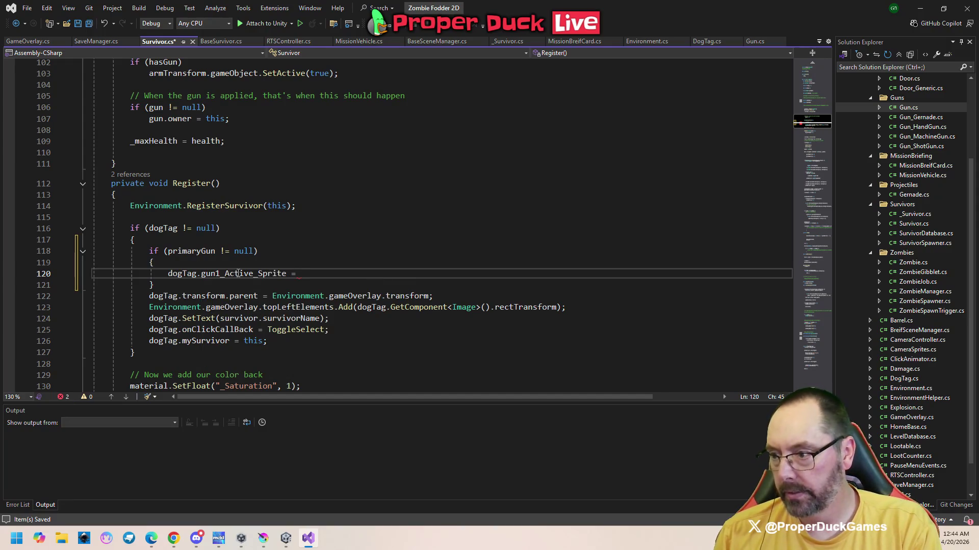
type("pr")
key("Tab")
type(".")
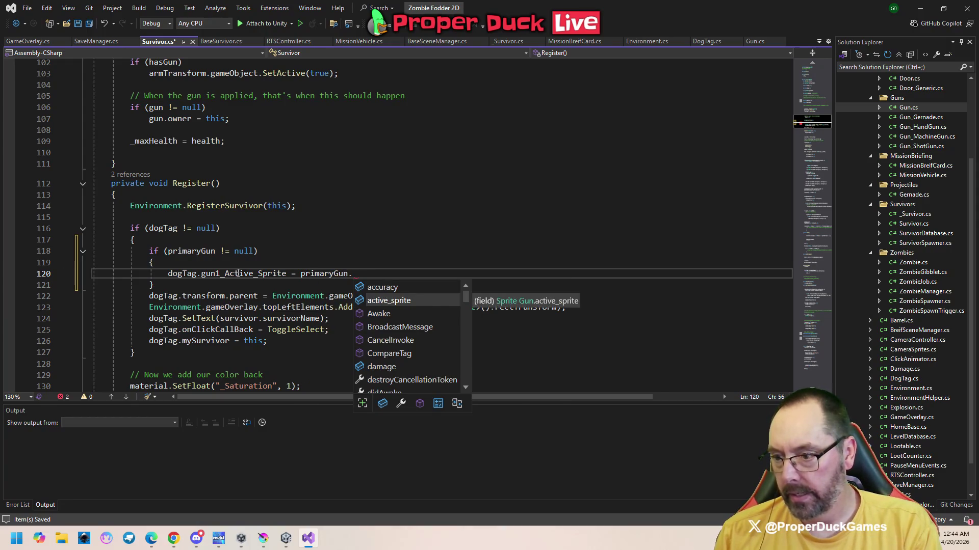
key("Tab")
type(";")
- Assign dogTag.gun1_Inactive_Sprite from primaryGun.inactive_sprite
key("Return")
type("dog")
key("Tab")
type(".gun1_I")
key("Tab")
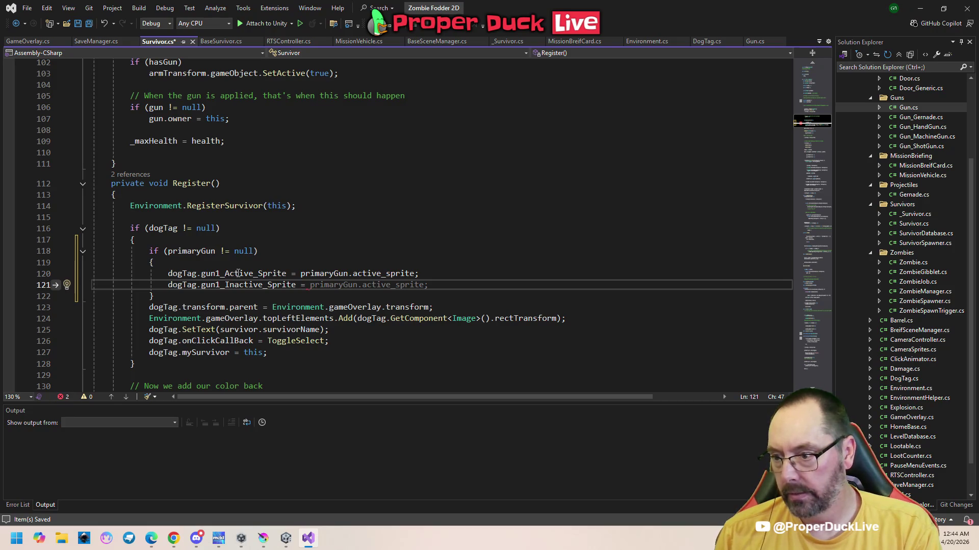
type("primaryGun")
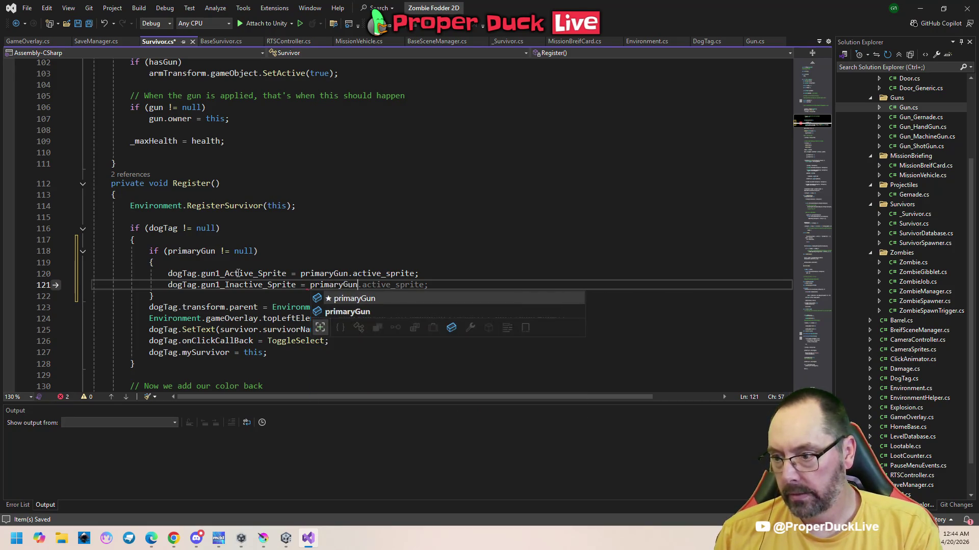
type(".in")
key("Tab")
type(";")
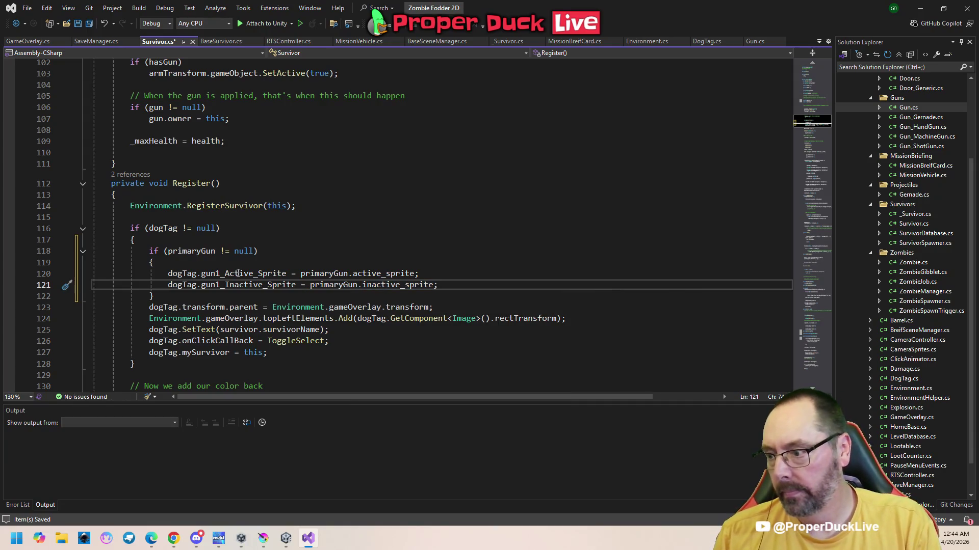
key("Down")
- Add an if (secondaryGun != null) block below the primary gun block
key("Return")
key("Return")
key("Up")
type("if (se")
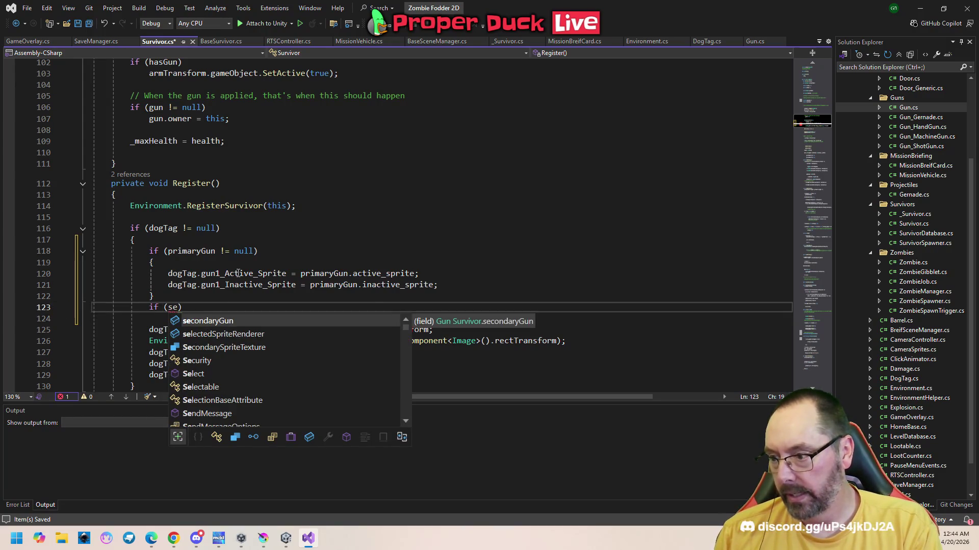
key("Tab")
type("!= null")
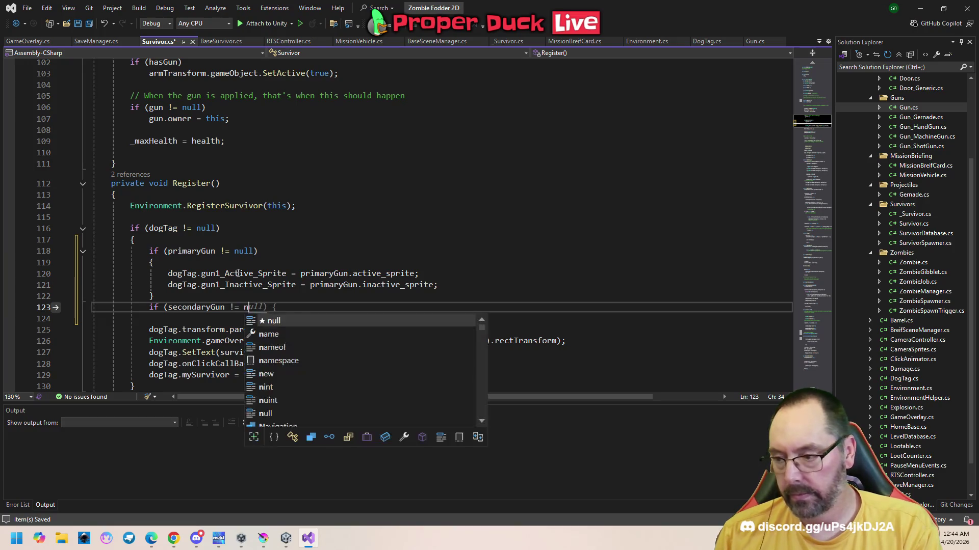
key("Return")
type("{")
key("Return")
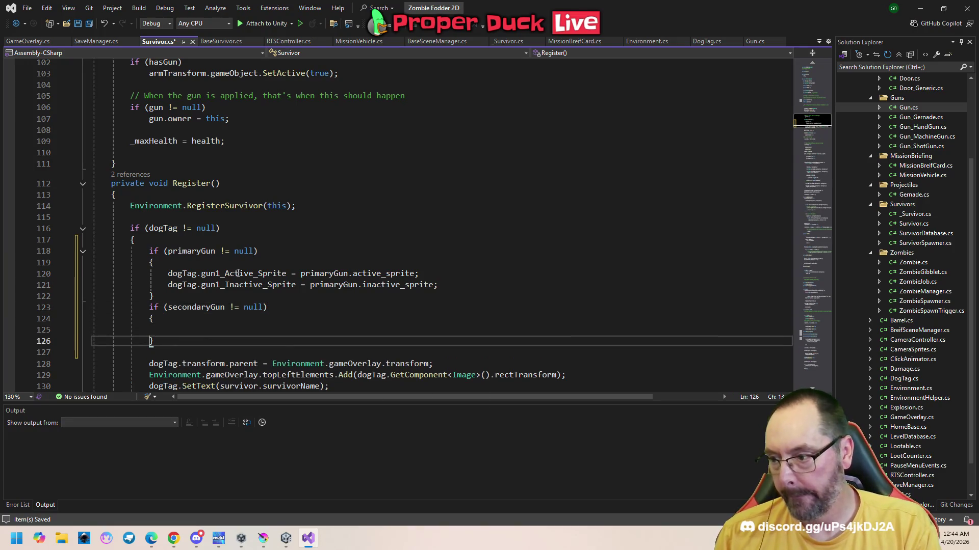
- Assign dogTag.gun2_Active_Sprite from secondaryGun.active_sprite
type("dog")
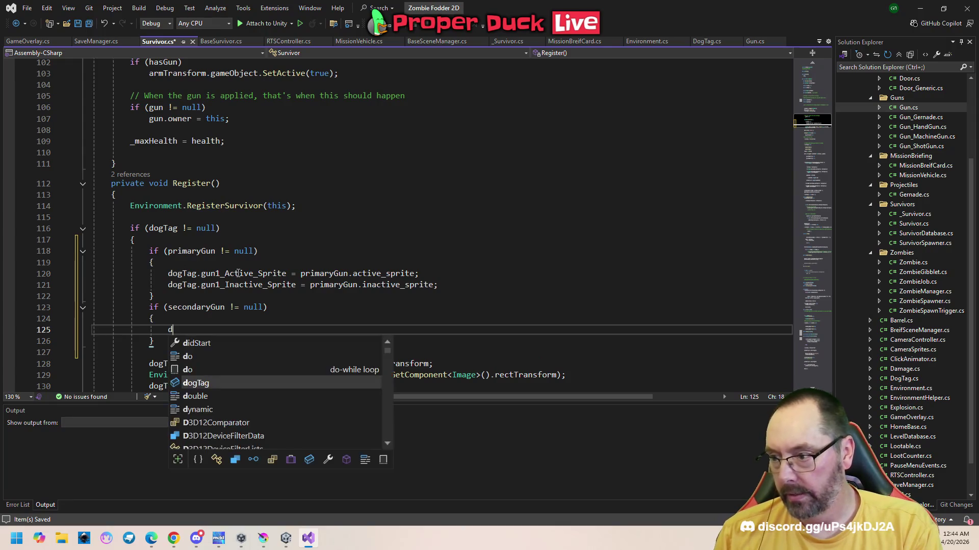
key("Tab")
type(".gun1")
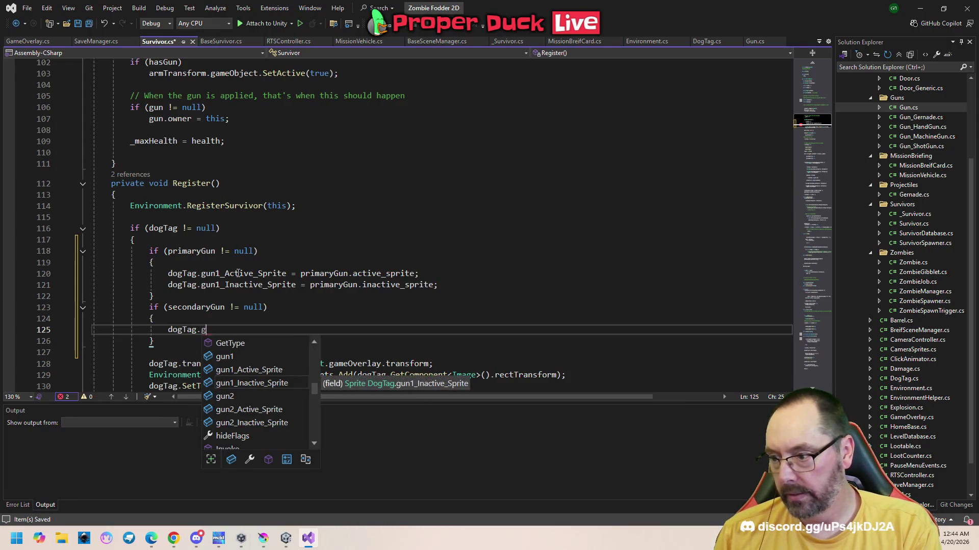
key("BackSpace")
type("2")
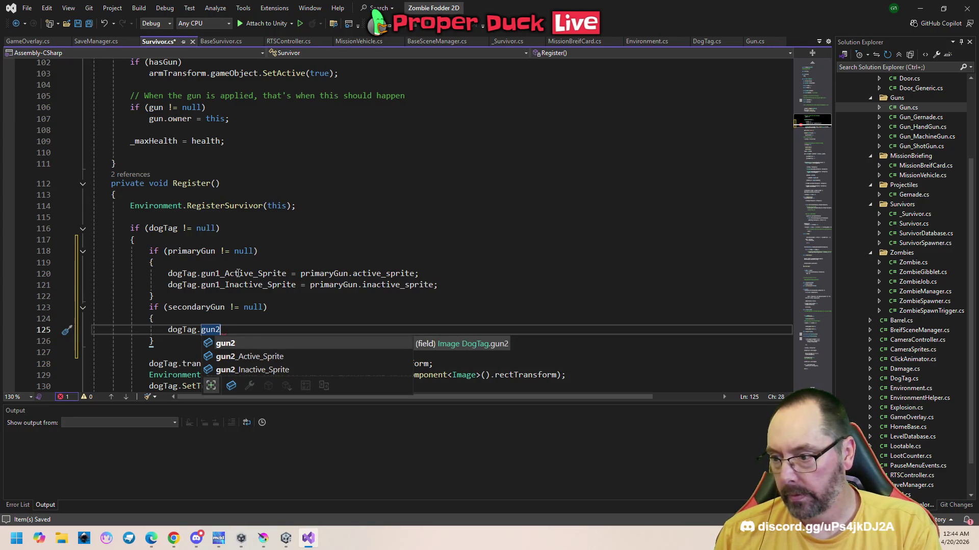
type("_A")
key("Tab")
type("=")
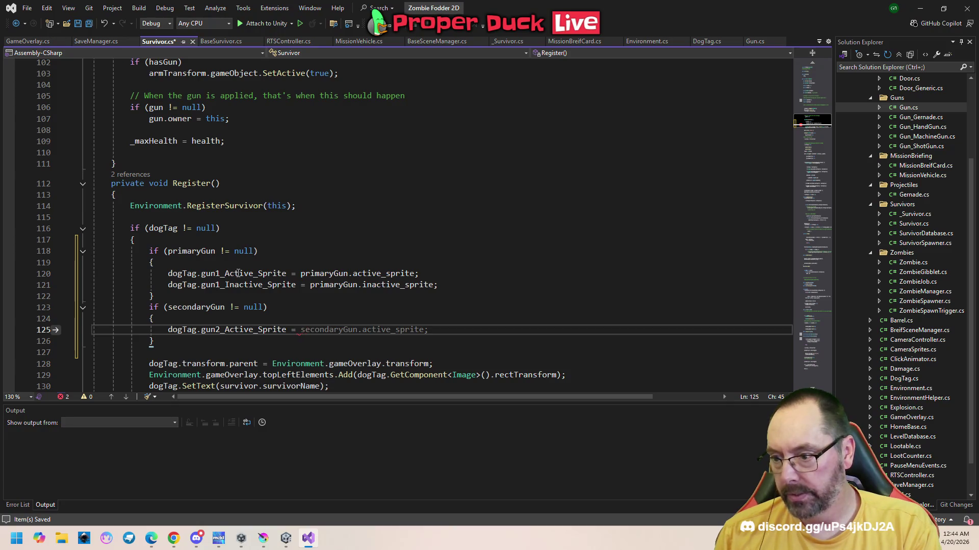
key("Tab")
- Assign dogTag.gun2_Inactive_Sprite from secondaryGun.inactive_sprite and save Survivor.cs
key("Return")
type("dogTag.")
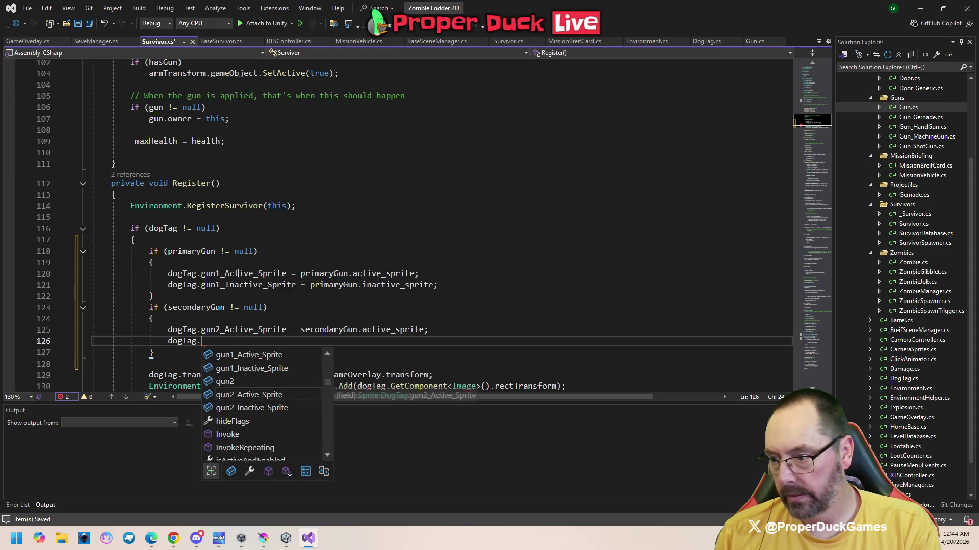
type("gun")
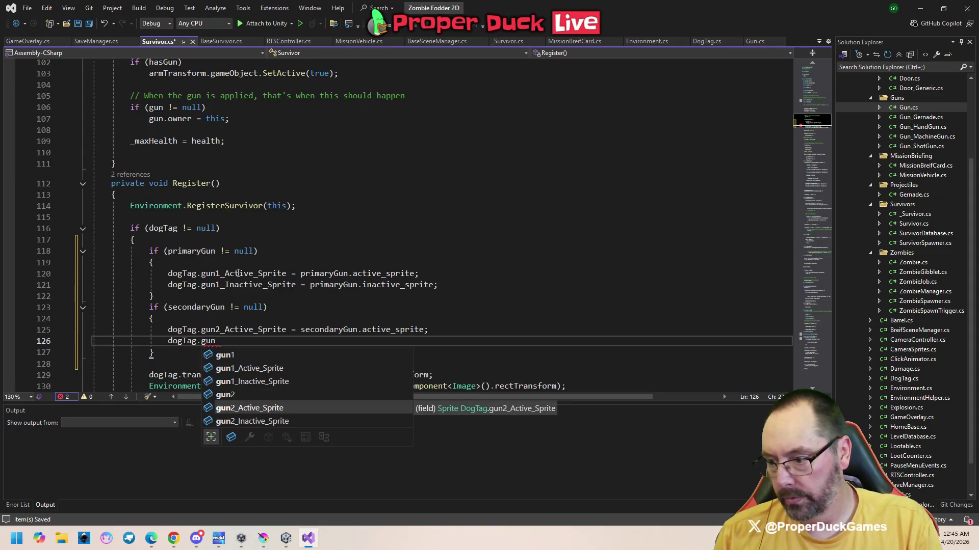
key("Down")
key("Tab")
key("Tab")
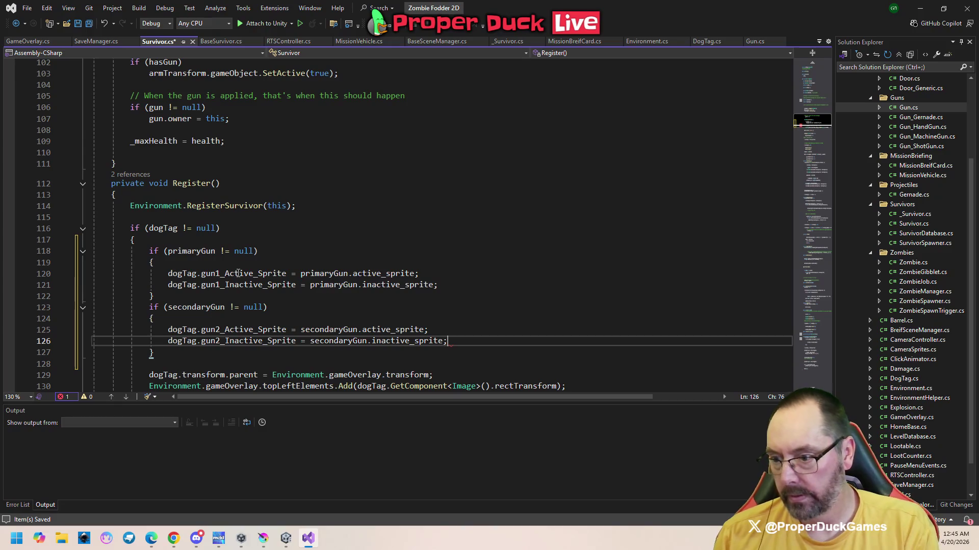
key("ctrl+s")
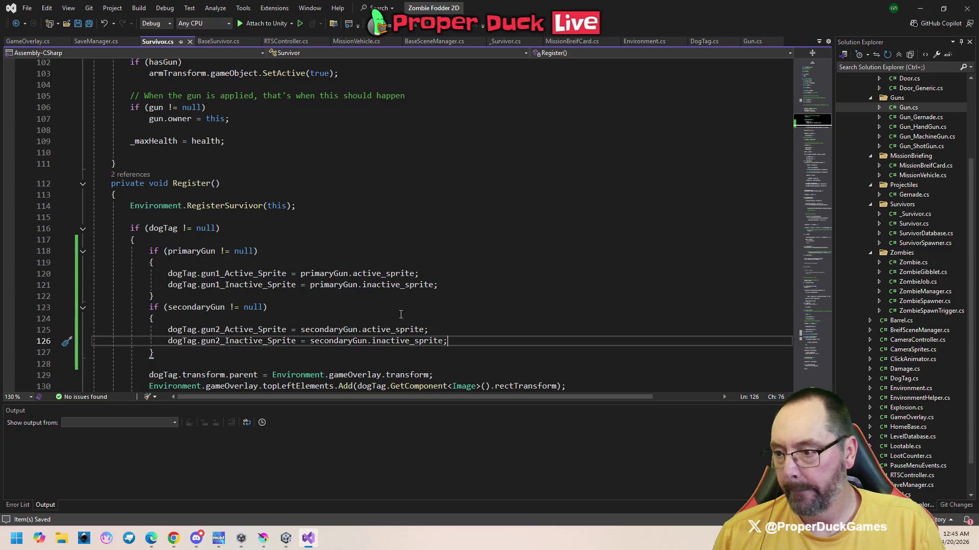
mouse_move(286, 538)
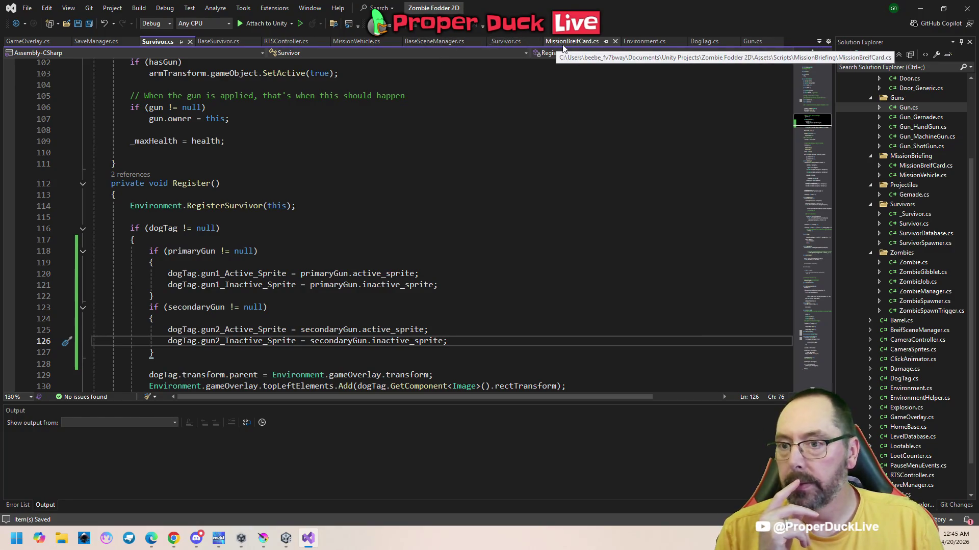
left_click(703, 40)
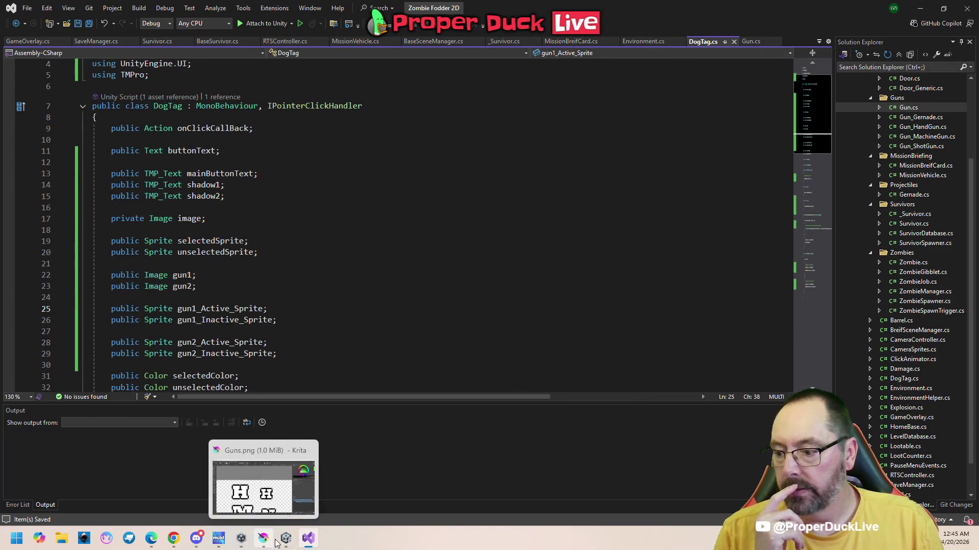
mouse_move(299, 492)
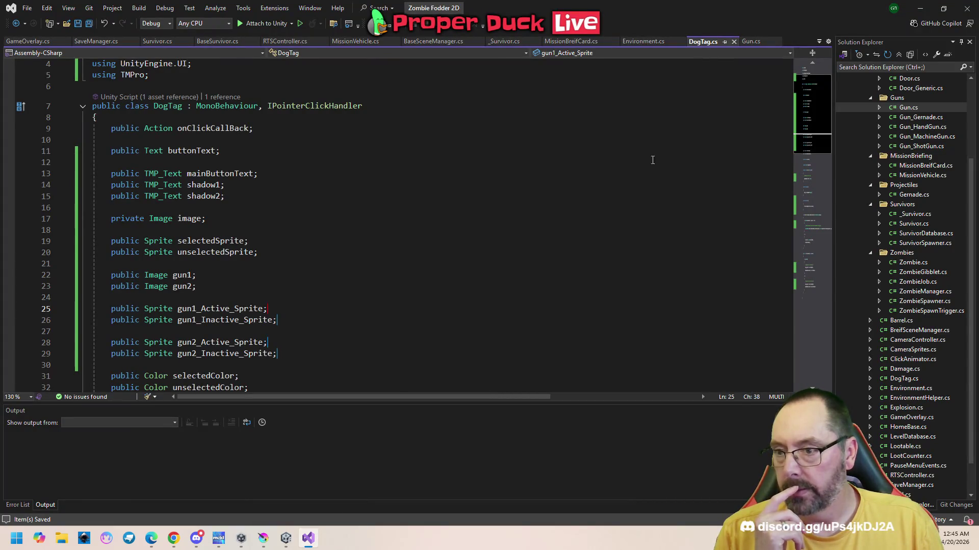
scroll(803, 116, "up", 1)
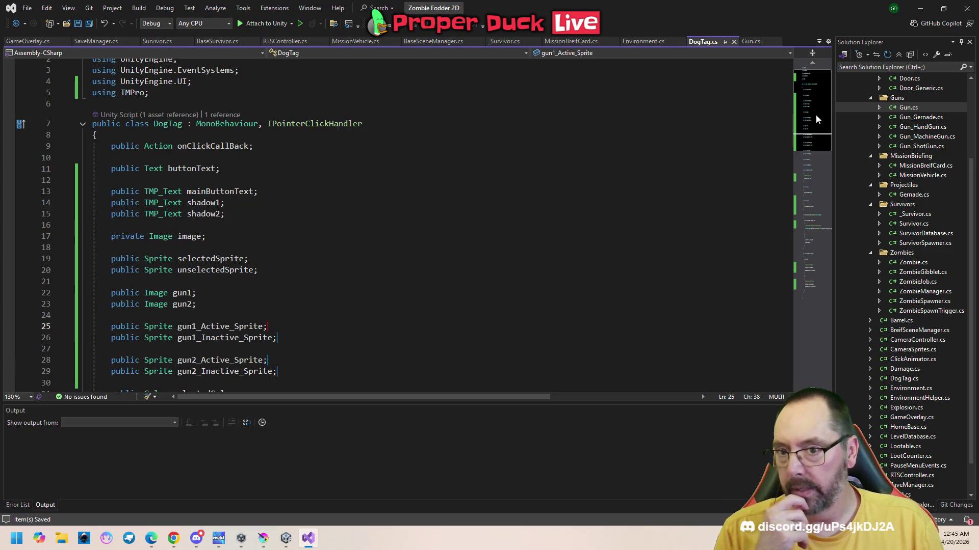
scroll(816, 114, "down", 1)
left_click_drag(815, 115, 812, 176)
scroll(443, 241, "down", 4)
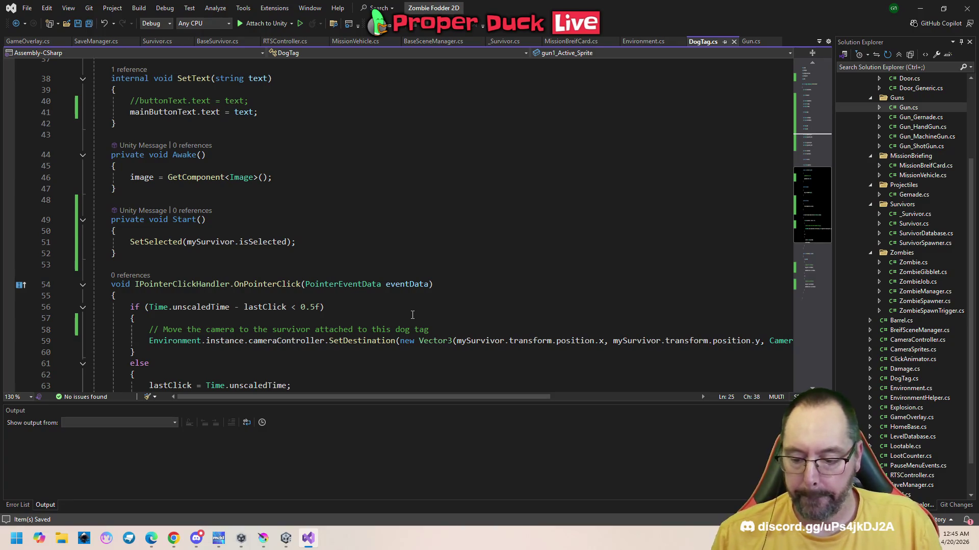
left_click_drag(805, 202, 807, 172)
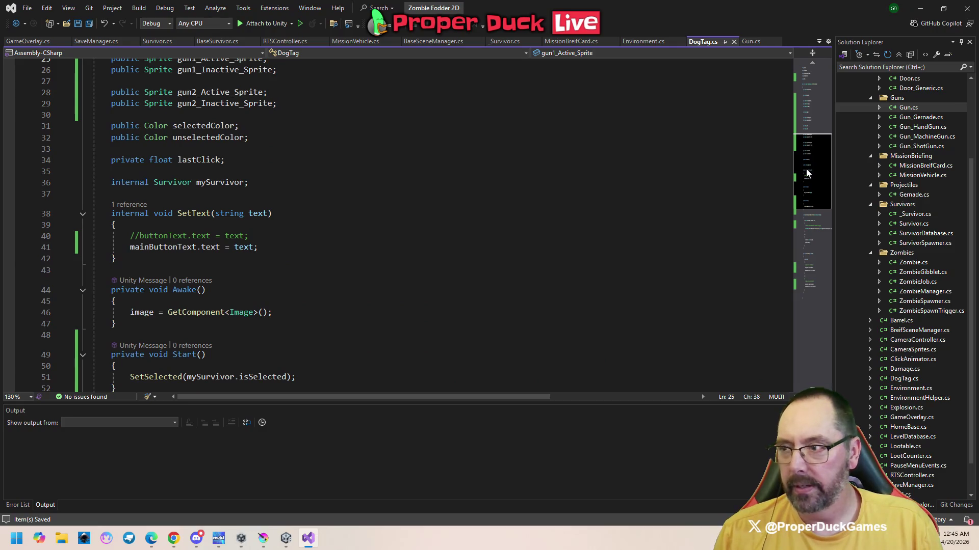
left_click(445, 137)
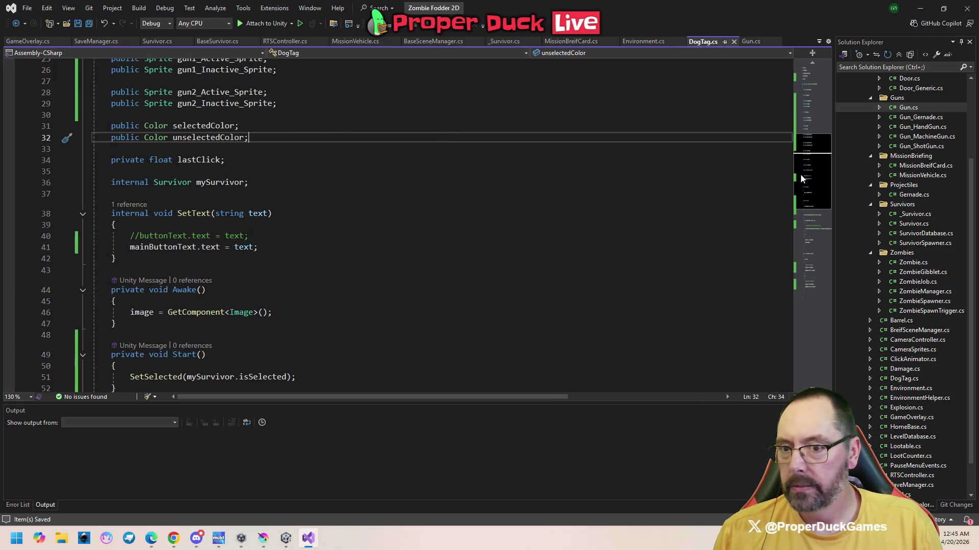
left_click_drag(800, 174, 810, 196)
scroll(810, 196, "down", 1)
scroll(810, 197, "up", 1)
scroll(810, 196, "down", 8)
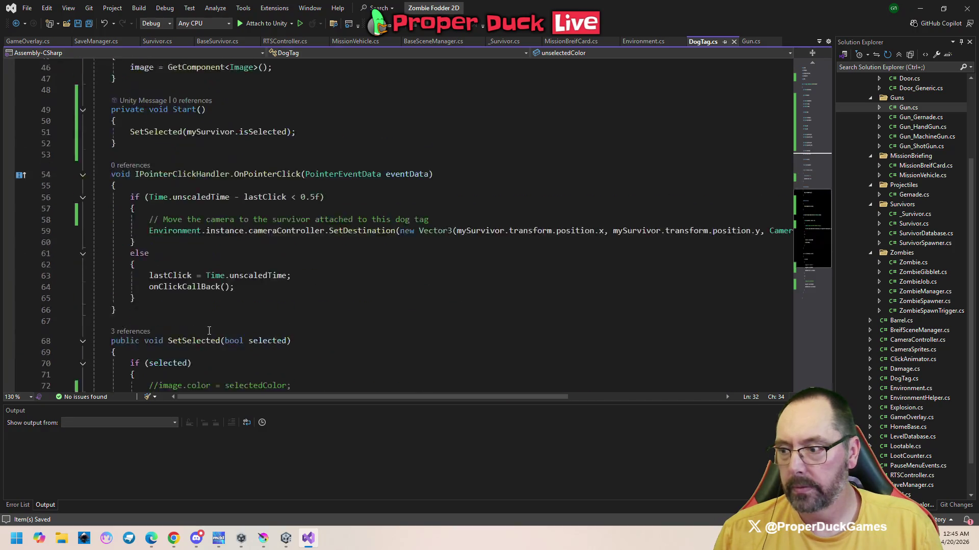
scroll(162, 319, "down", 2)
left_click(131, 300)
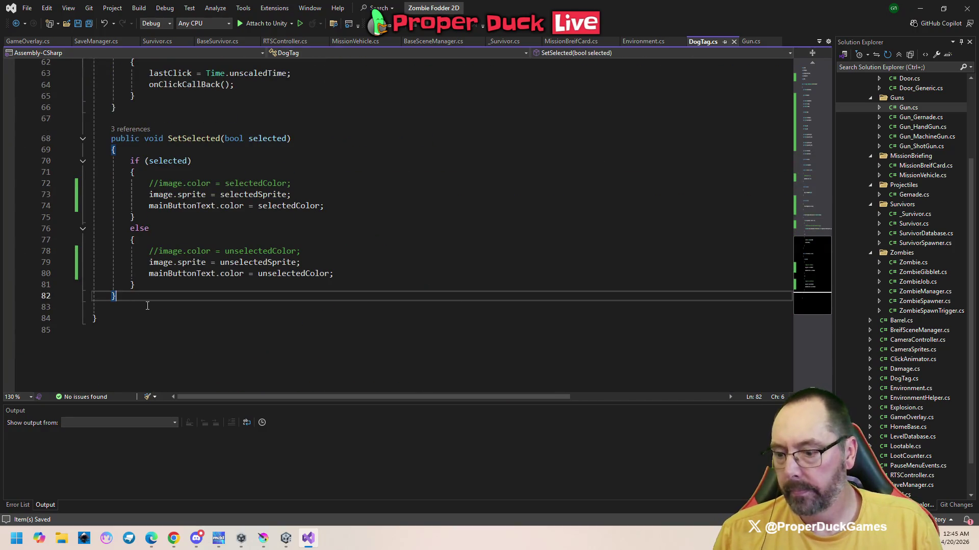
- Add an empty public void ToggleGun() method after SetSelected
key("Return")
key("Return")
type("p")
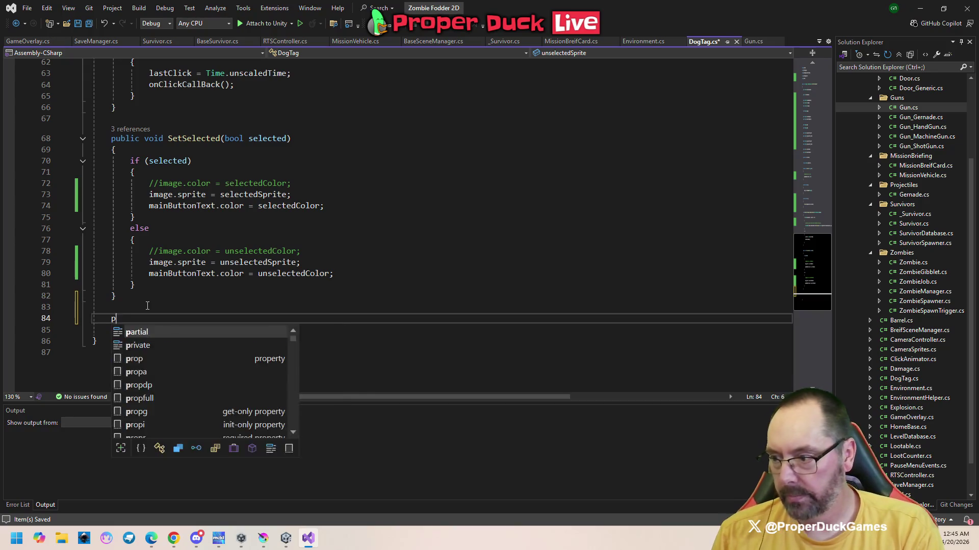
type("ublic void ")
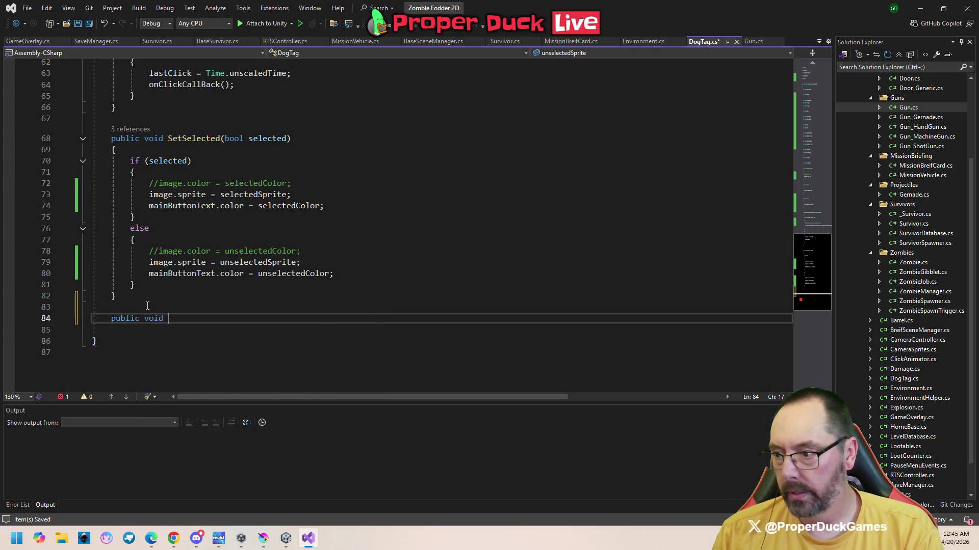
type("ToggleGun")
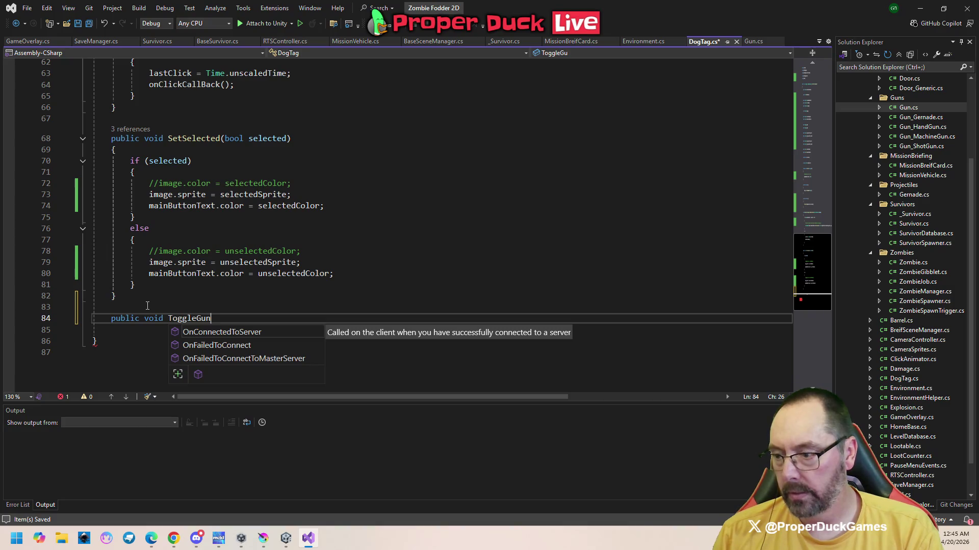
type("()")
key("Return")
type("{")
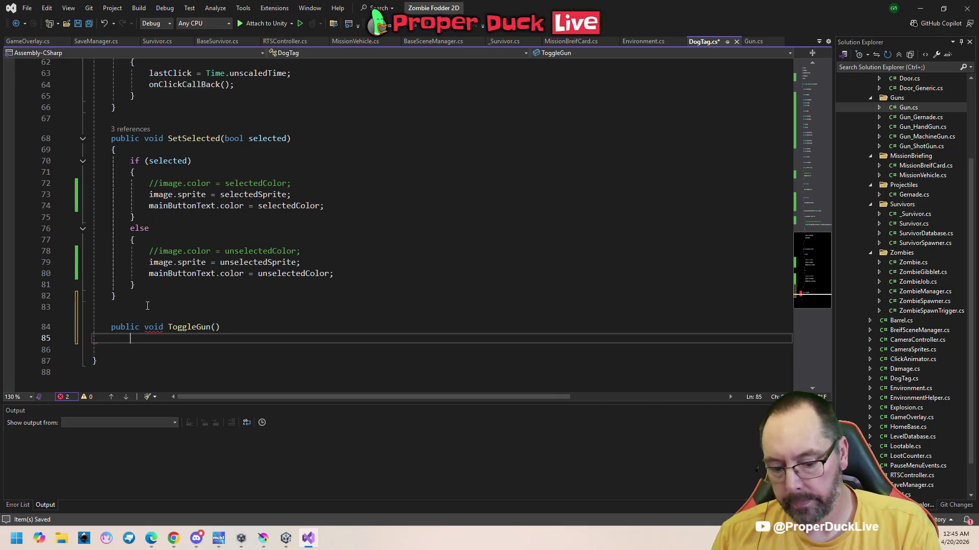
key("Return")
key("Return")
type("}")
- Declare 'private int whichGun = 1;' below the gun2 sprite fields and save DogTag.cs
scroll(162, 170, "up", 17)
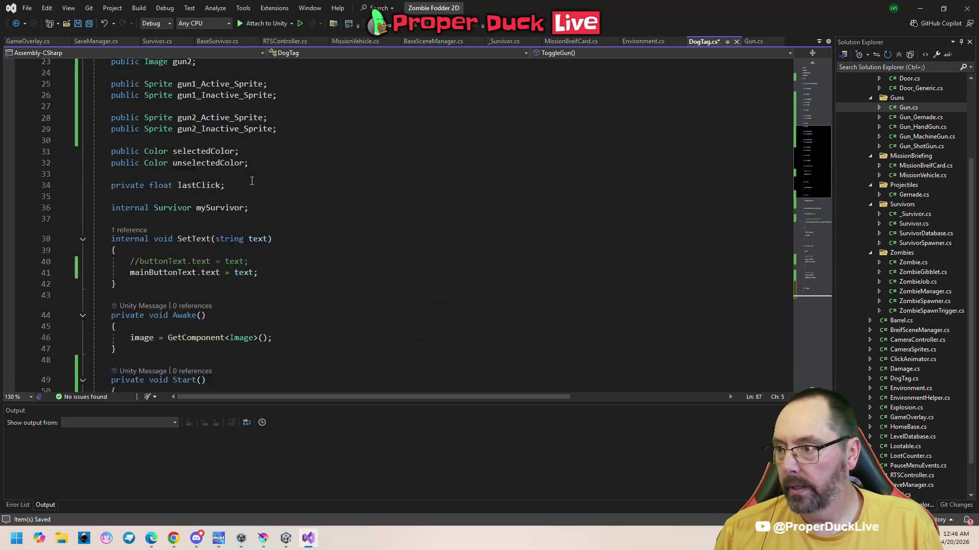
left_click(220, 276)
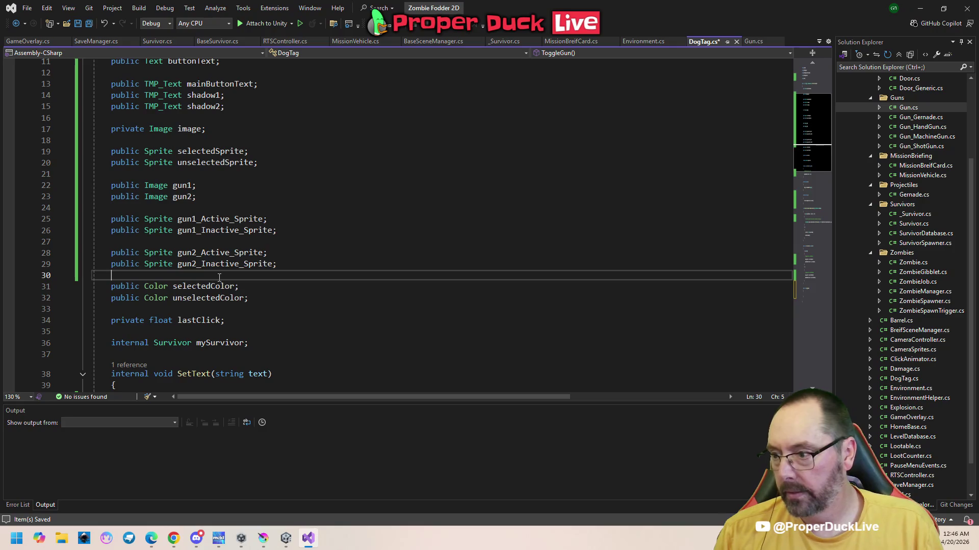
key("Return")
key("Return")
key("Up")
type("private ")
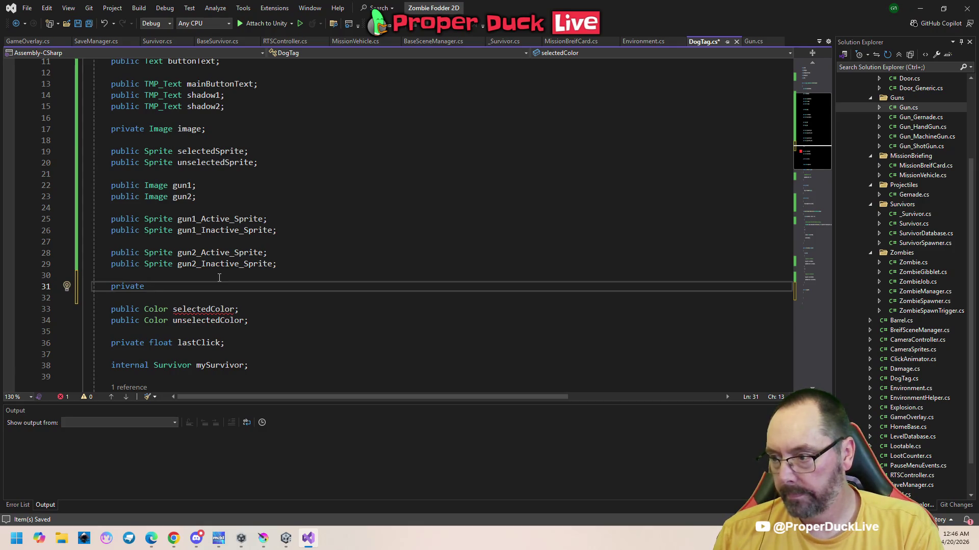
type("int ")
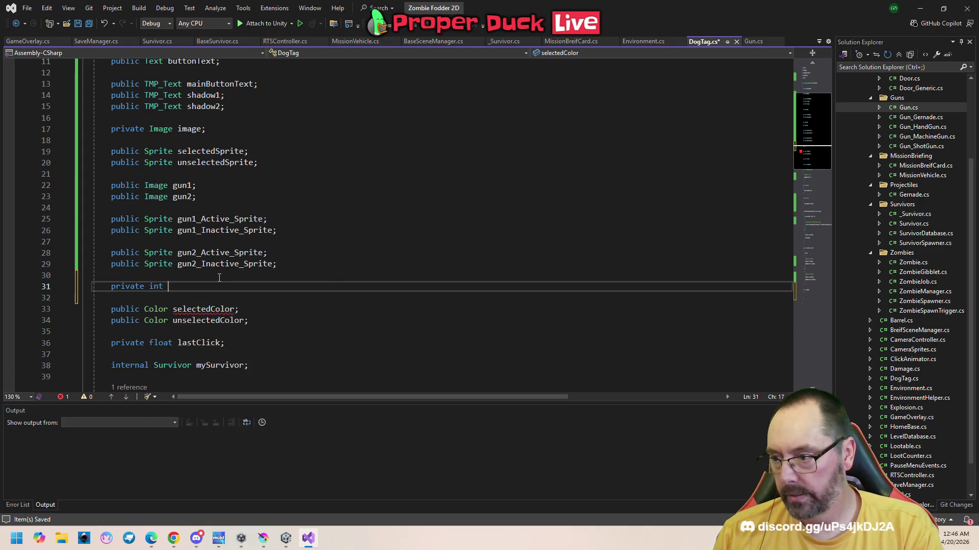
type("whichGun = 1;")
key("ctrl+s")
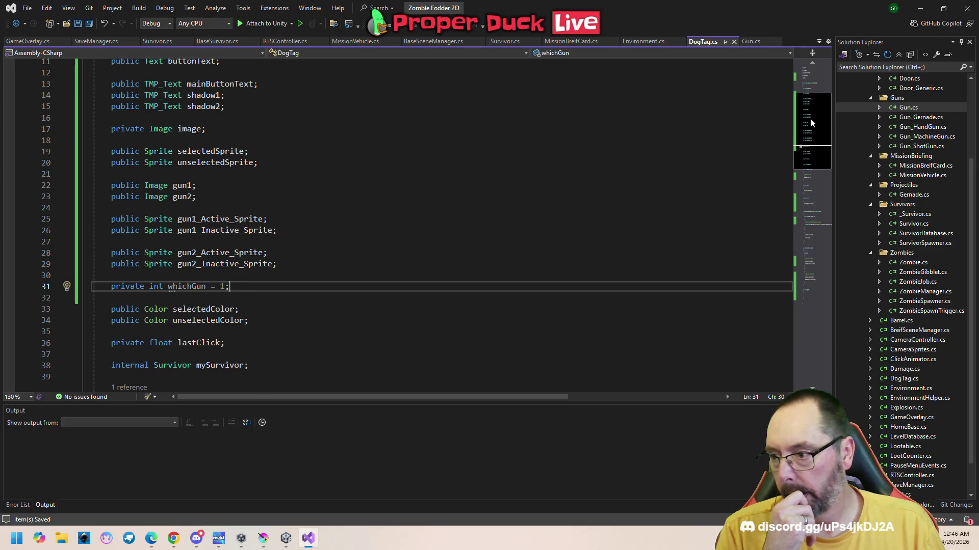
- Scroll through DogTag.cs to review the Awake method and the gun2_Active_Sprite declaration
left_click_drag(811, 122, 817, 170)
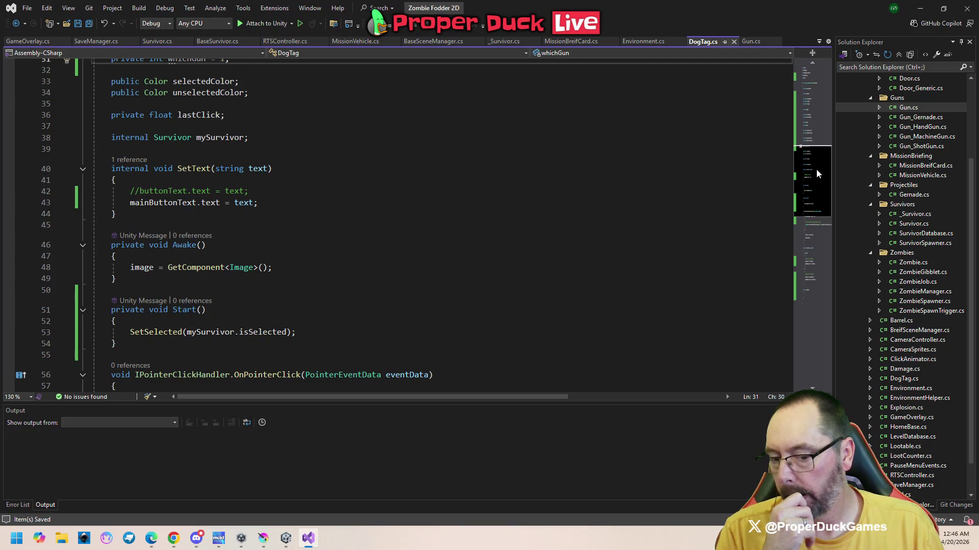
left_click_drag(816, 170, 817, 176)
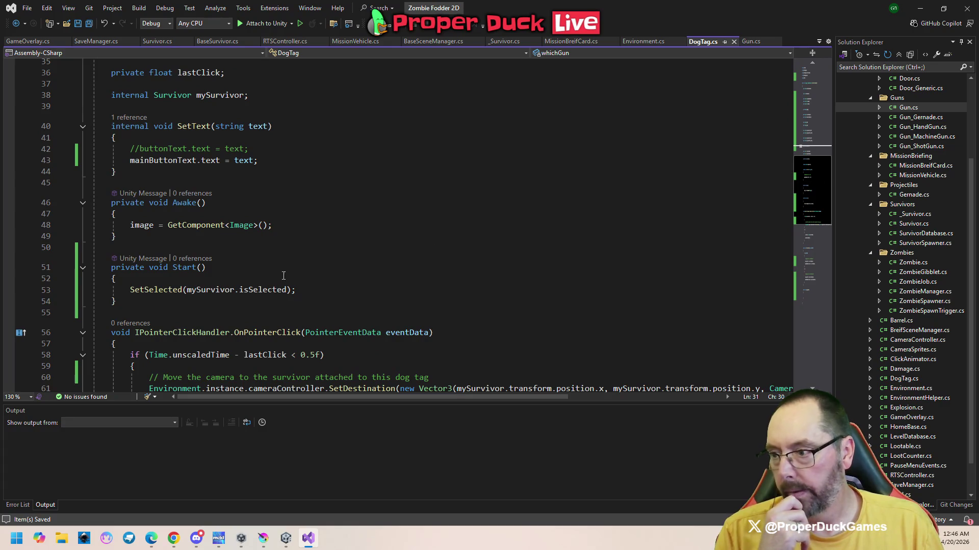
left_click(311, 230)
scroll(314, 231, "up", 6)
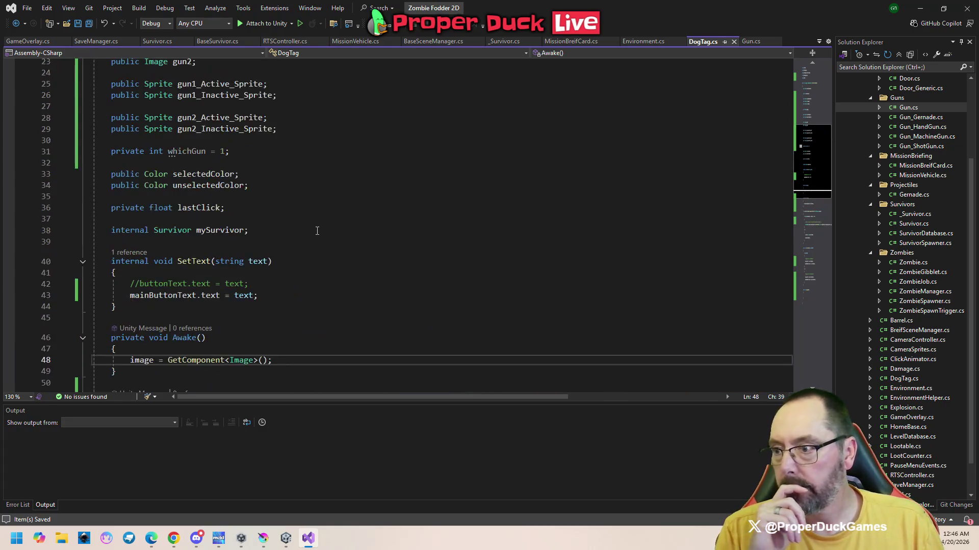
scroll(316, 234, "up", 2)
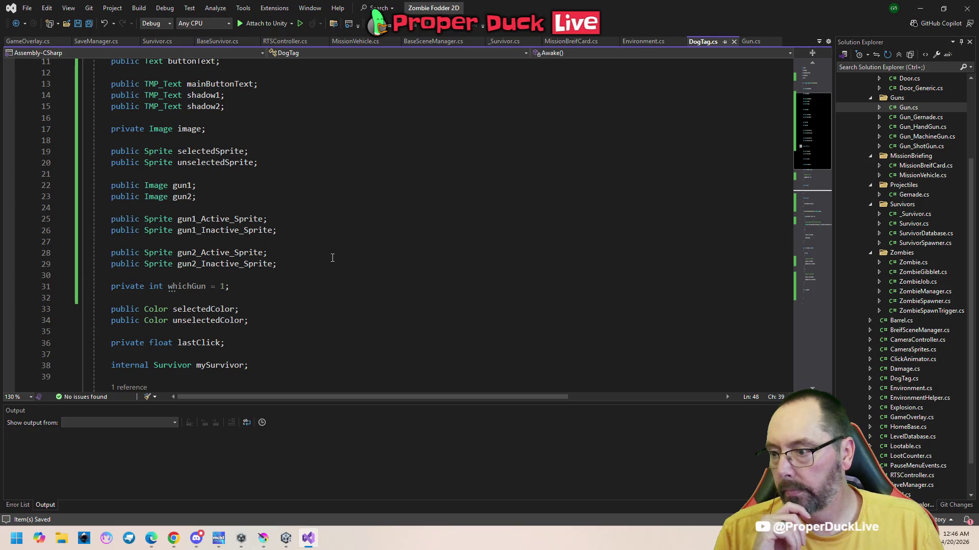
left_click(262, 253)
scroll(326, 280, "down", 5)
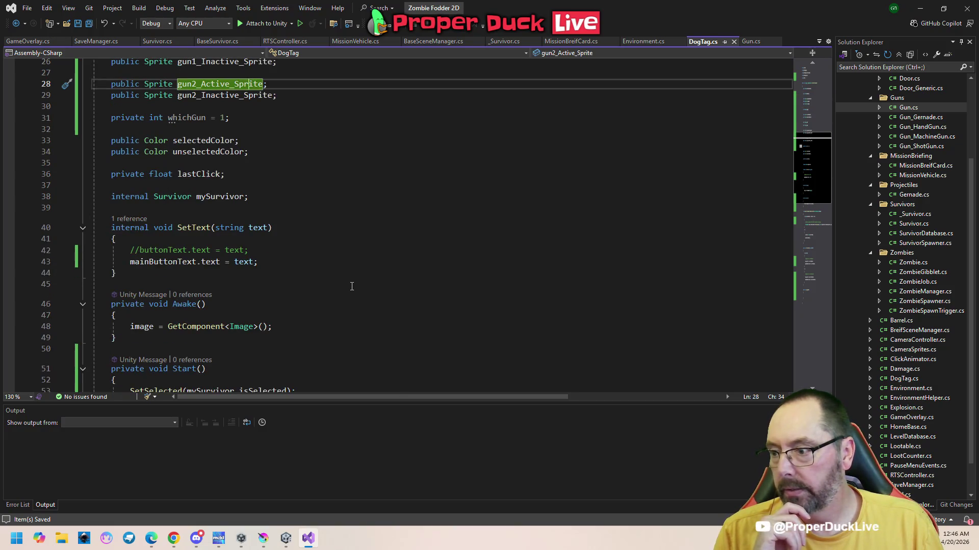
scroll(335, 286, "down", 3)
- Open blank lines in the Start method after the SetSelected call
left_click(321, 295)
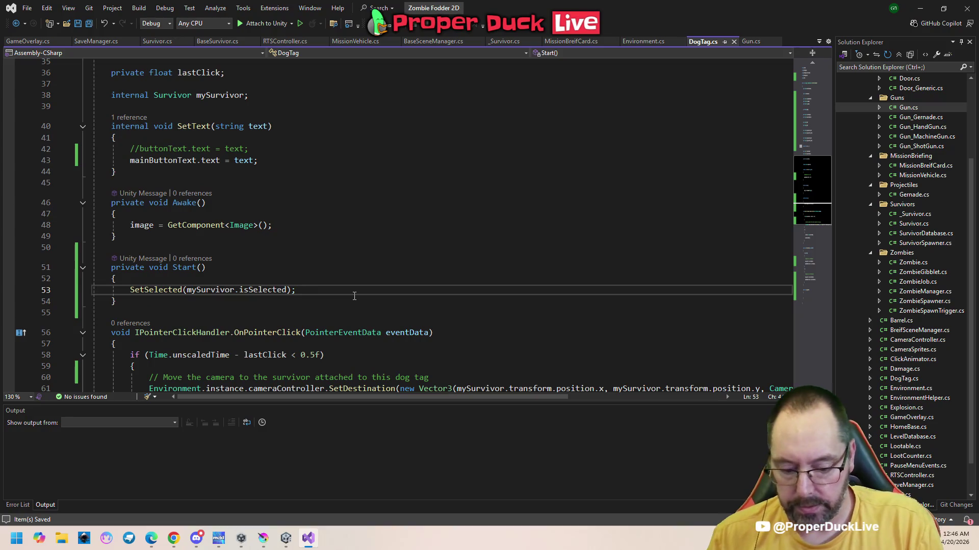
key("Return")
key("Return")
key("Return")
key("Up")
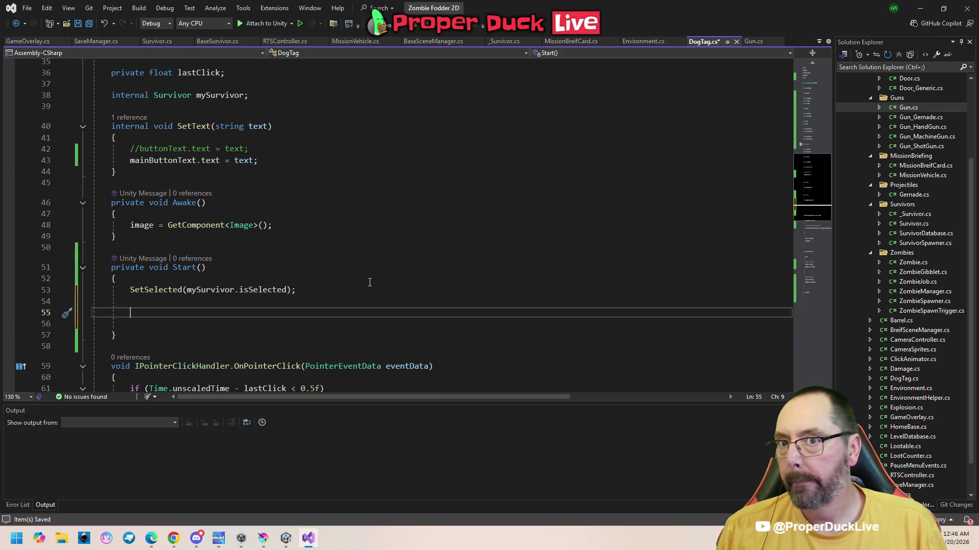
scroll(357, 286, "up", 8)
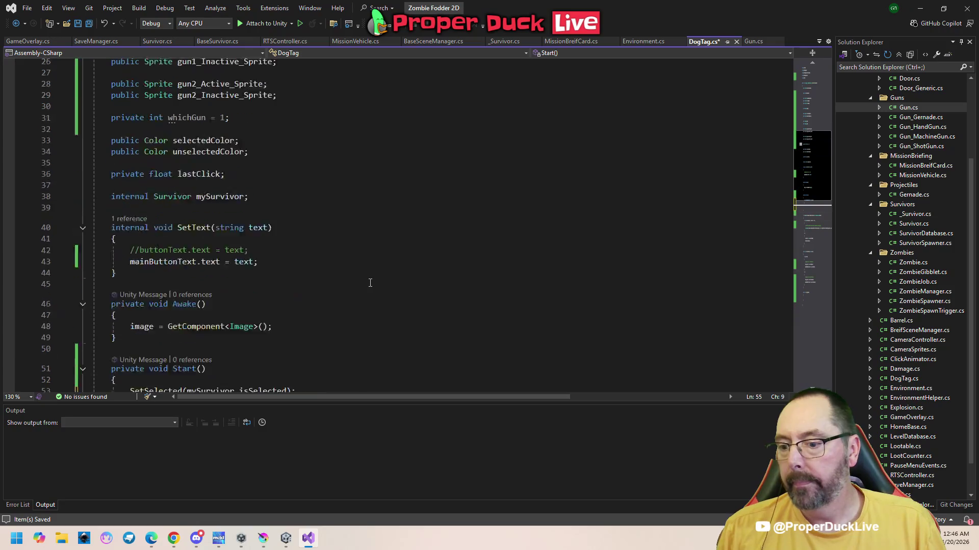
scroll(313, 296, "down", 8)
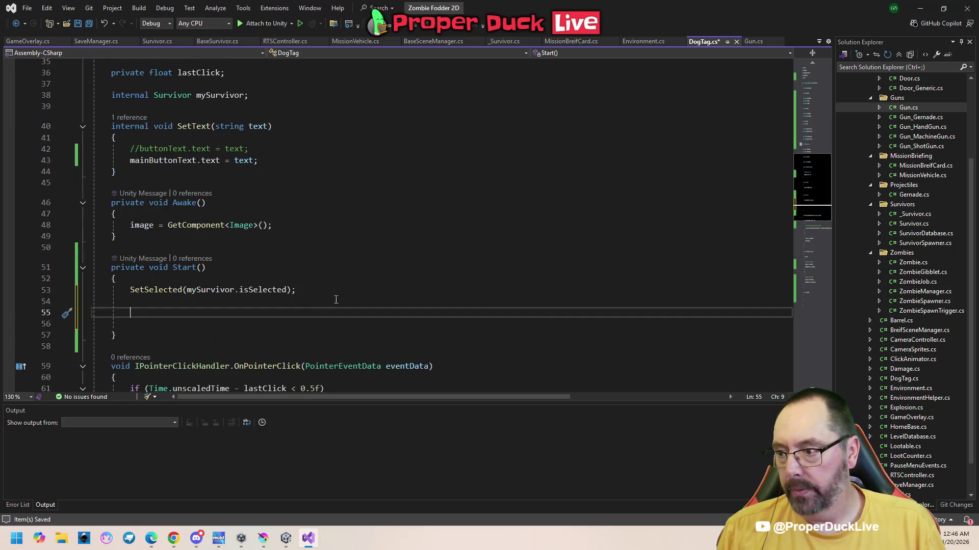
scroll(399, 299, "up", 6)
- Open a line above the whichGun field and begin typing a private bool declaration
left_click(262, 220)
key("ctrl+Return")
type("piva")
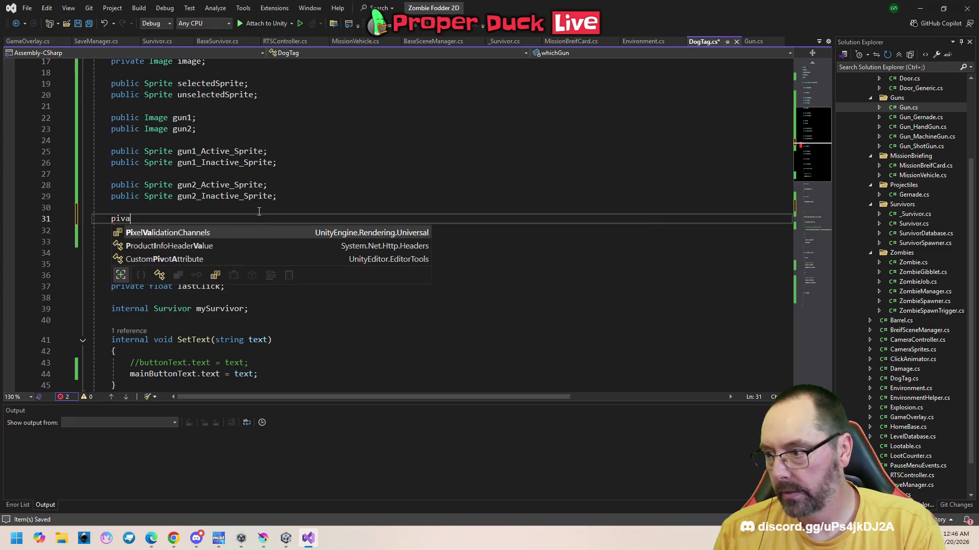
key("BackSpace")
key("BackSpace")
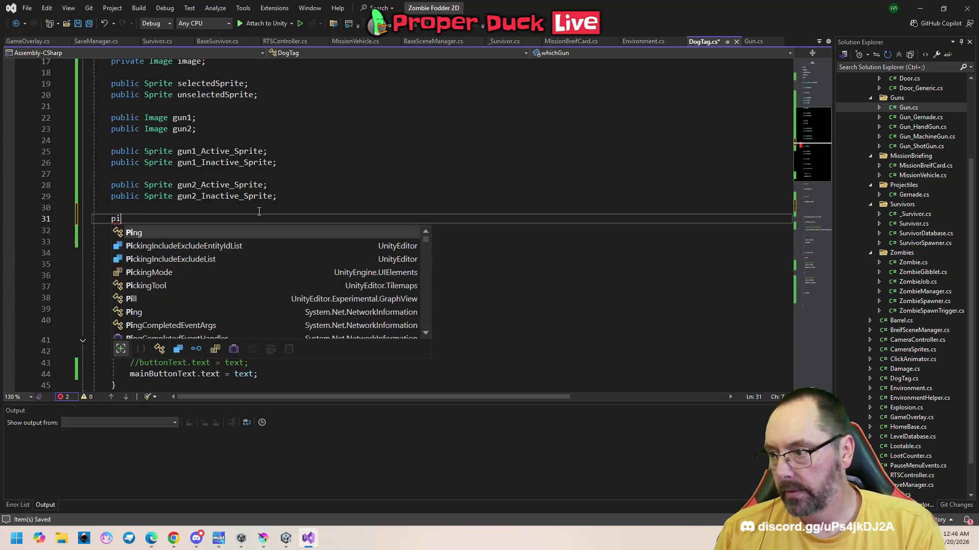
type("vate")
key("BackSpace")
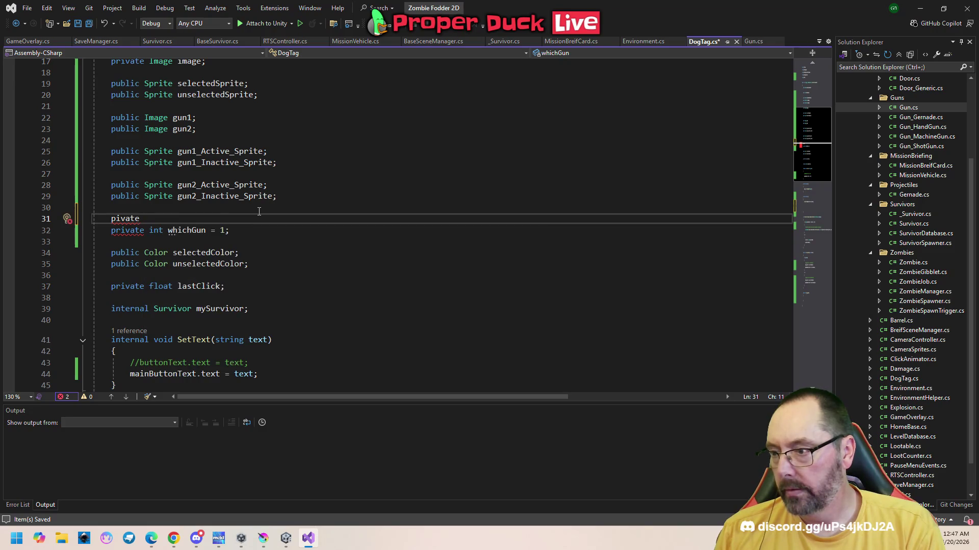
key("BackSpace")
key("BackSpace")
key("BackSpace")
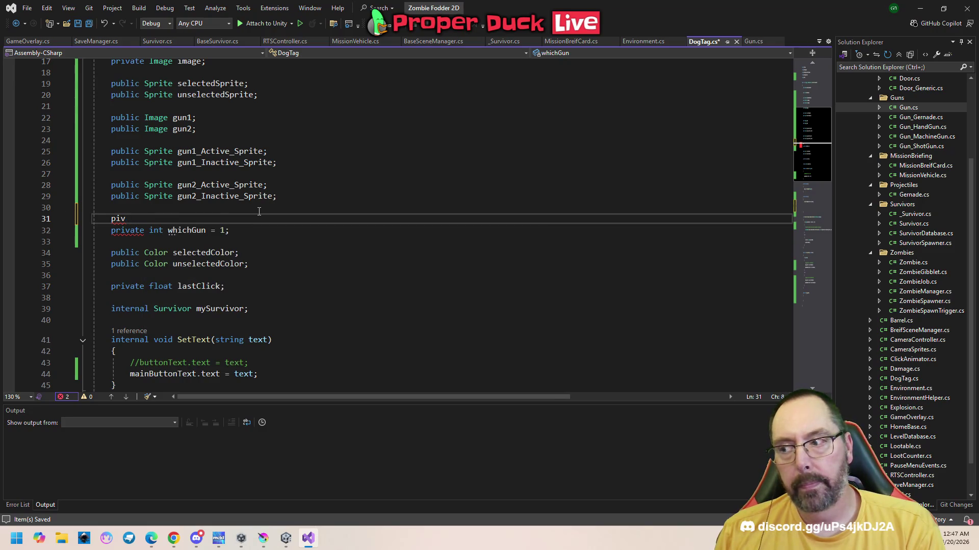
type("ate bool")
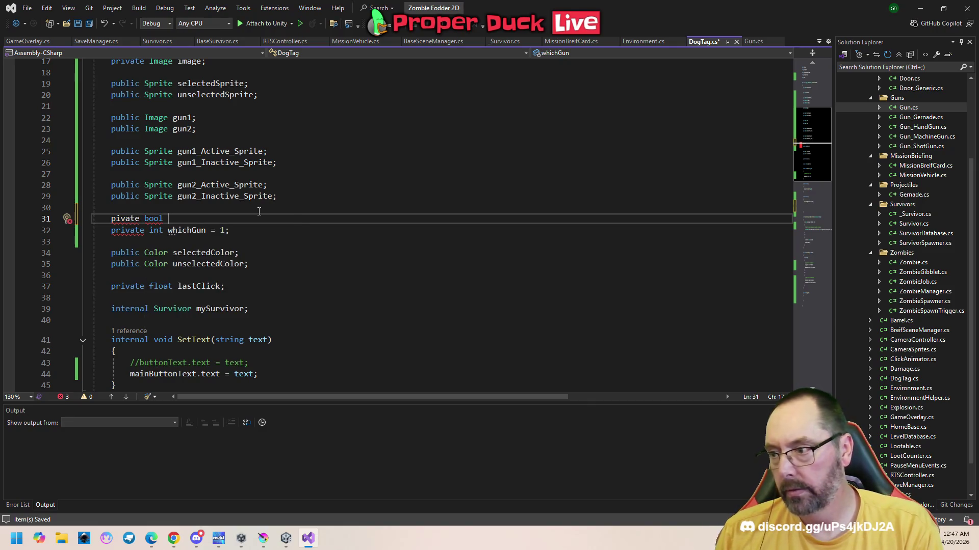
- Fix the 'pivate' typo and complete the line as 'private bool hasSecondaryGun;'
key("BackSpace")
key("Left")
key("Left")
key("Left")
type("r")
key("End")
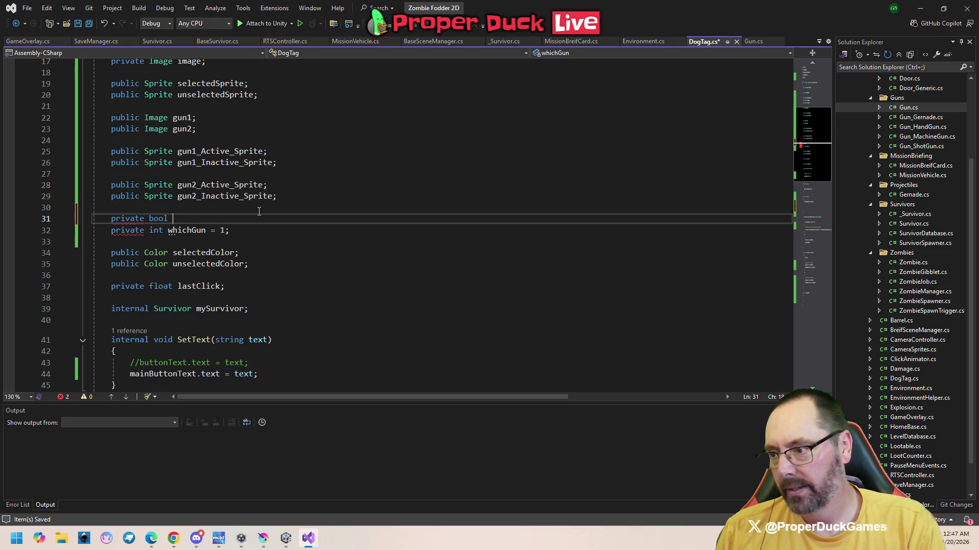
type("has")
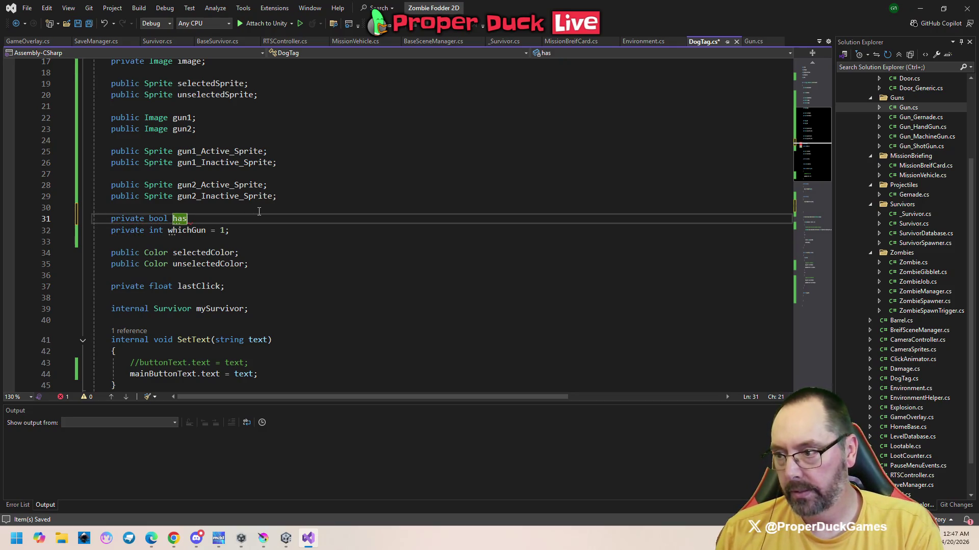
type("Secondar")
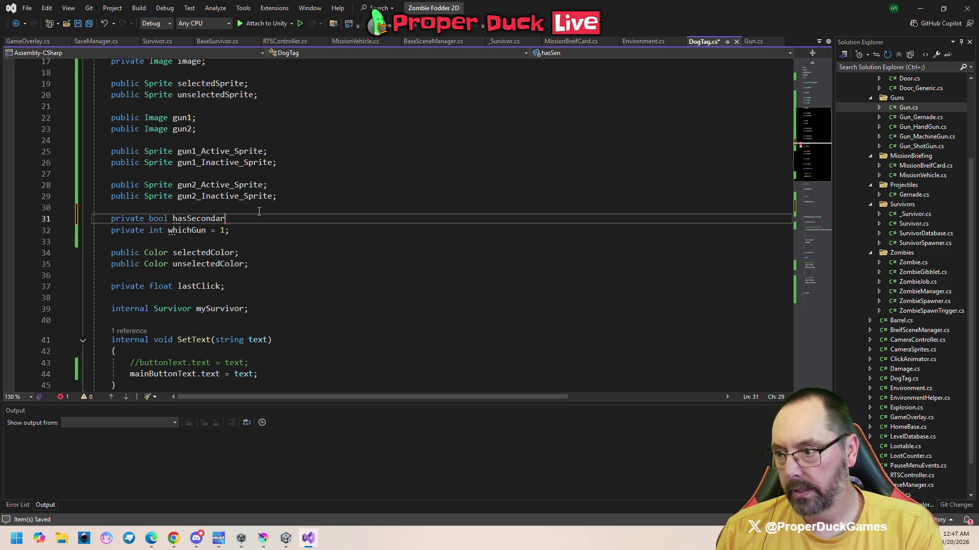
type("yGun;")
key("Return")
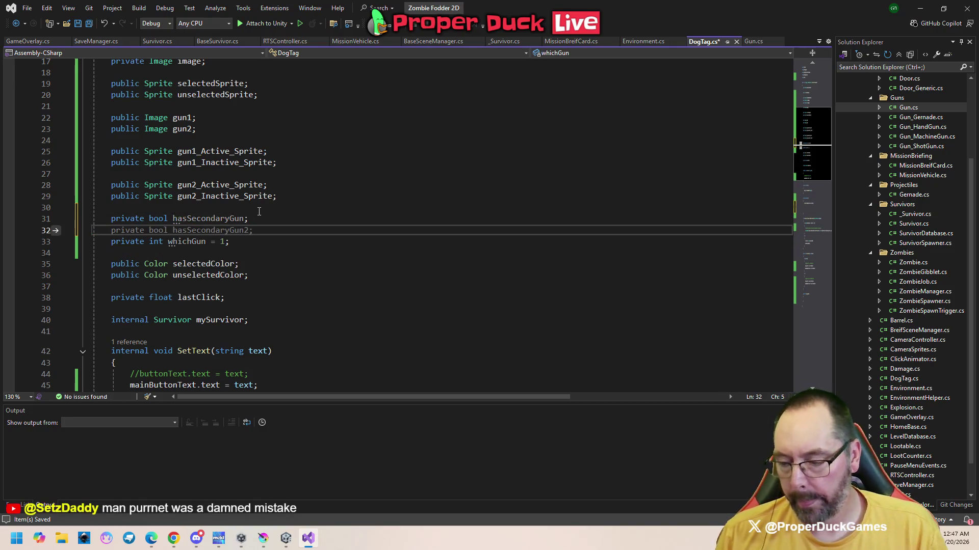
left_click(293, 216)
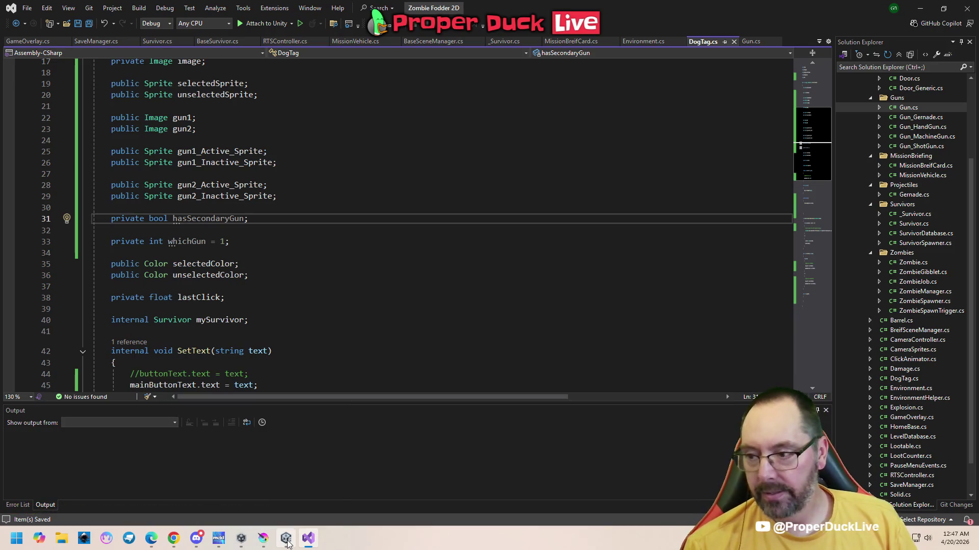
mouse_move(288, 544)
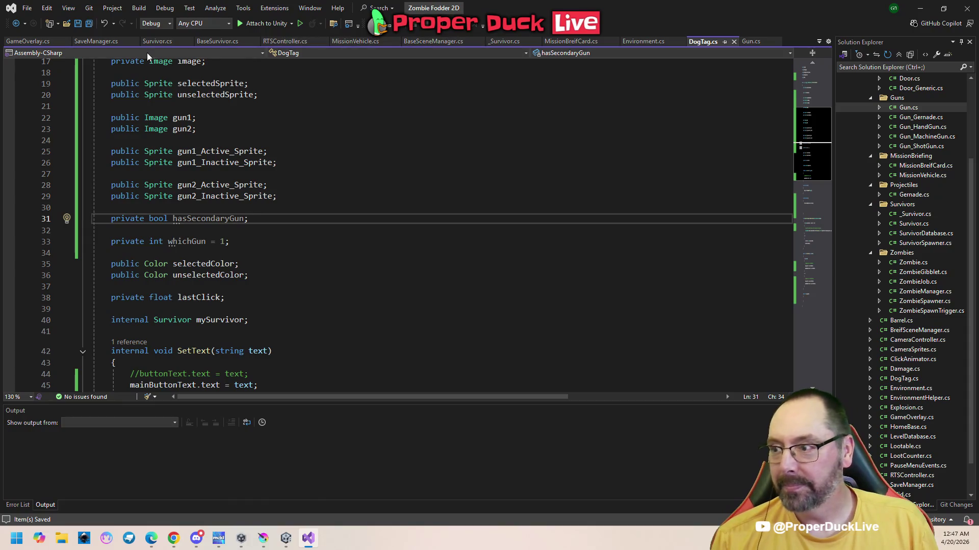
- In Survivor.cs's Register, start a dogTag gun-member line under the gun2 sprite assignments
left_click(153, 41)
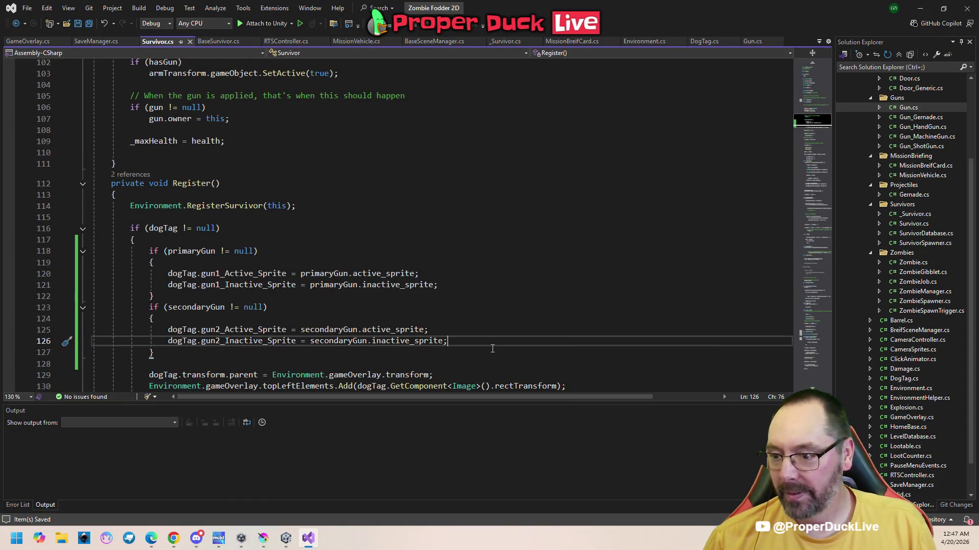
key("Return")
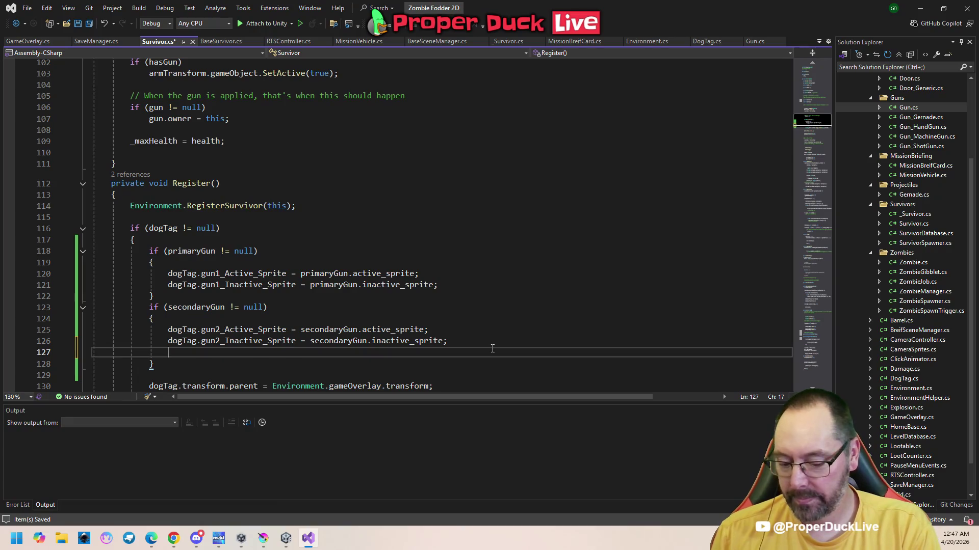
type("dogTag.Has")
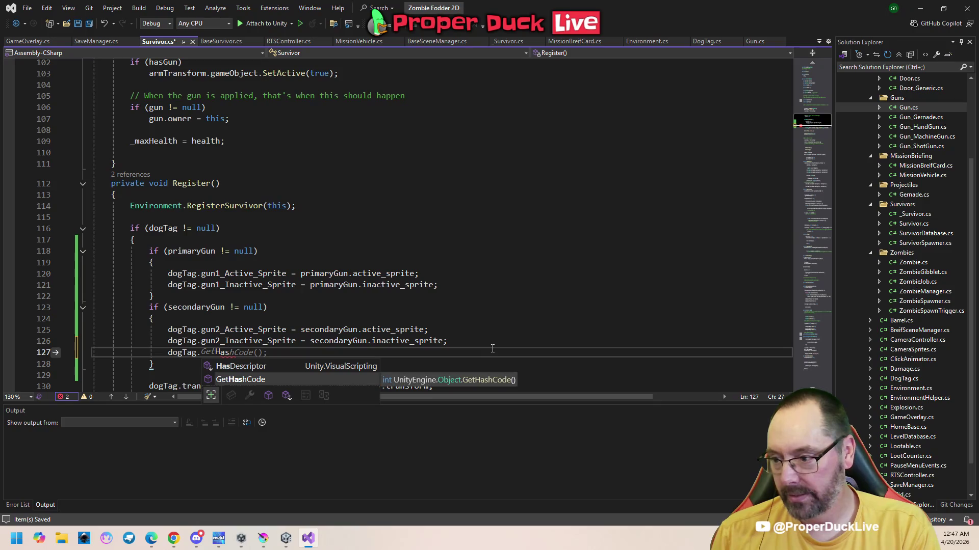
key("BackSpace")
key("BackSpace")
key("BackSpace")
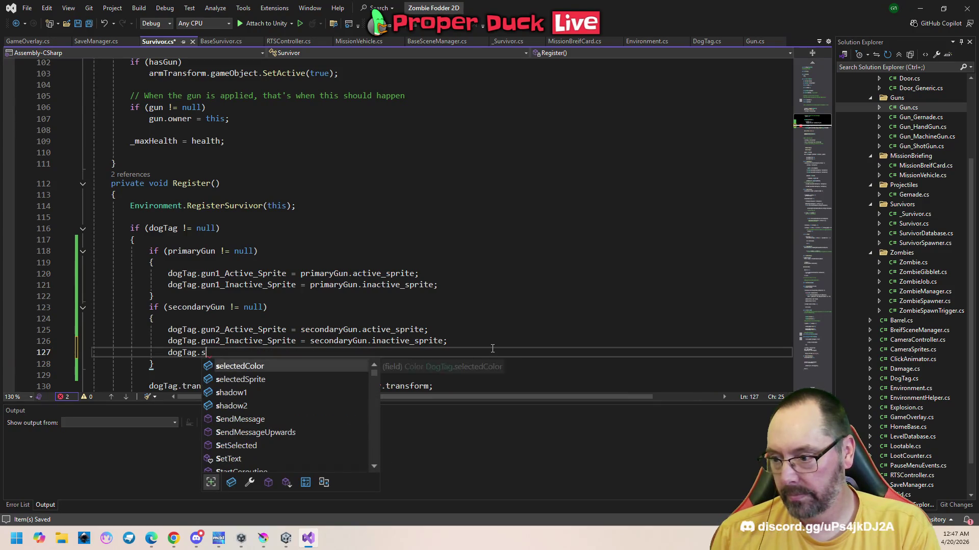
type("gun")
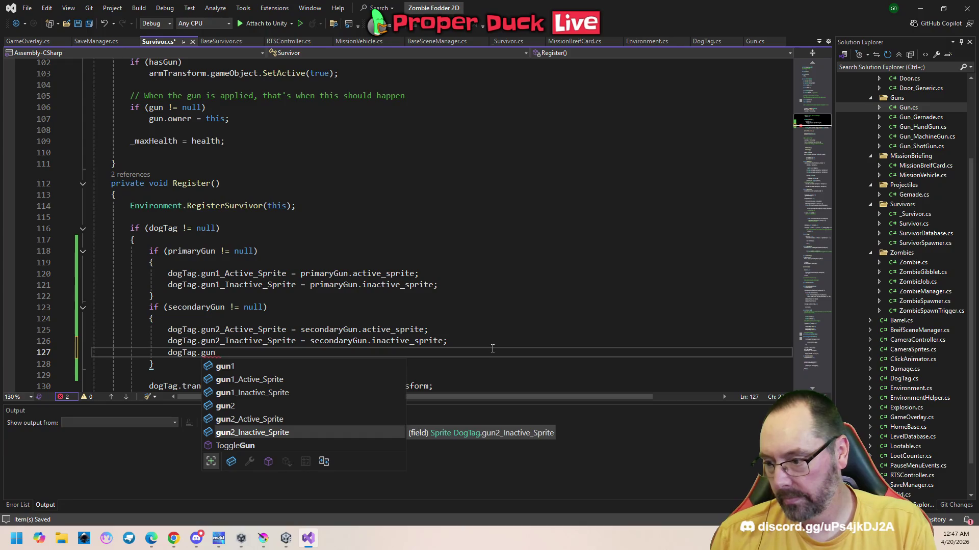
key("Down")
key("Up")
key("Up")
key("Up")
key("Up")
key("Up")
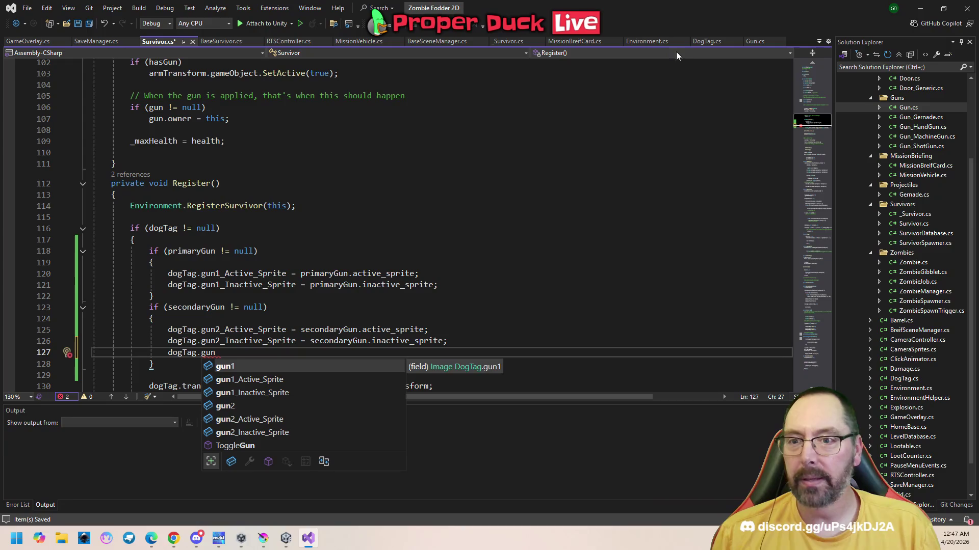
- Change hasSecondaryGun from private to public in DogTag.cs
left_click(707, 40)
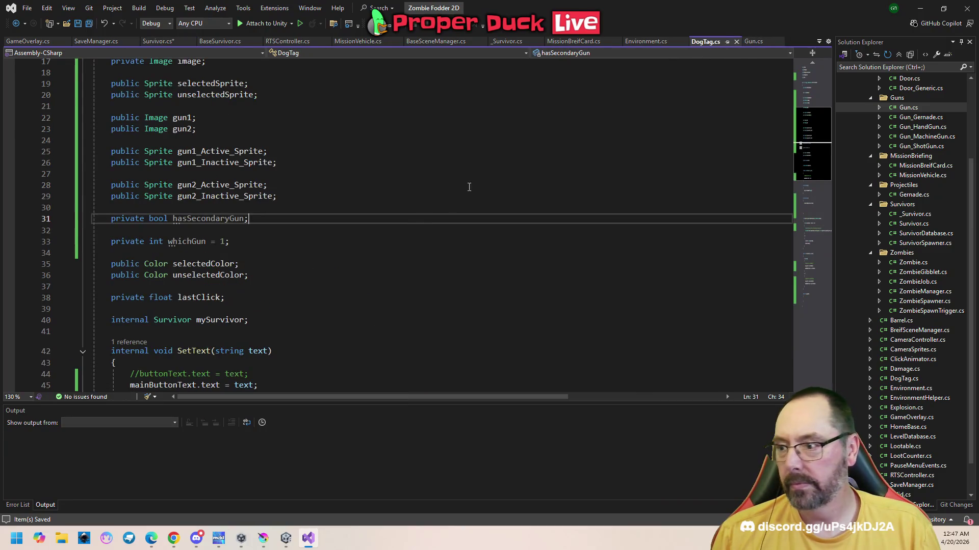
double_click(125, 222)
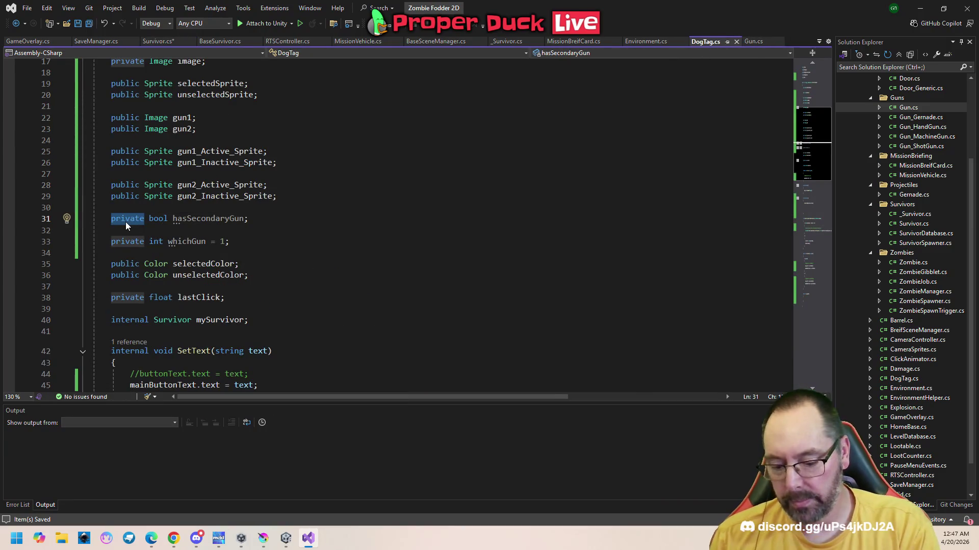
type("public")
key("Tab")
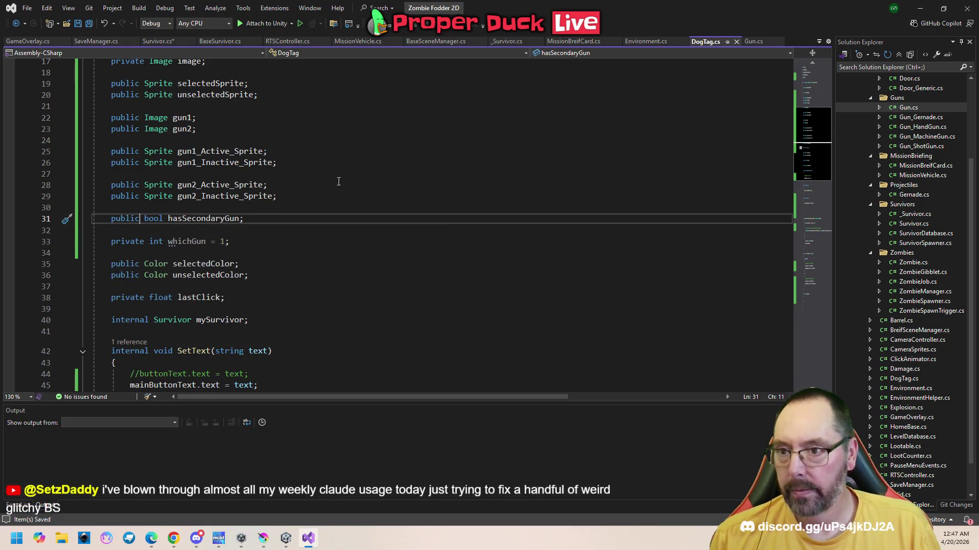
- Complete the line as 'dogTag.hasSecondaryGun = true;' in Register and save Survivor.cs
left_click(157, 41)
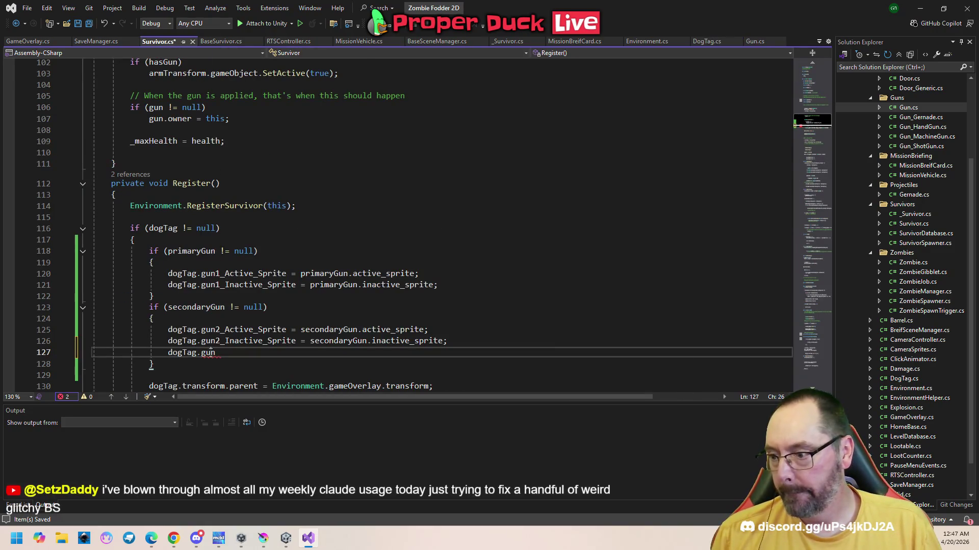
key("End")
key("ctrl+space")
key("Tab")
type("= true;")
key("ctrl+s")
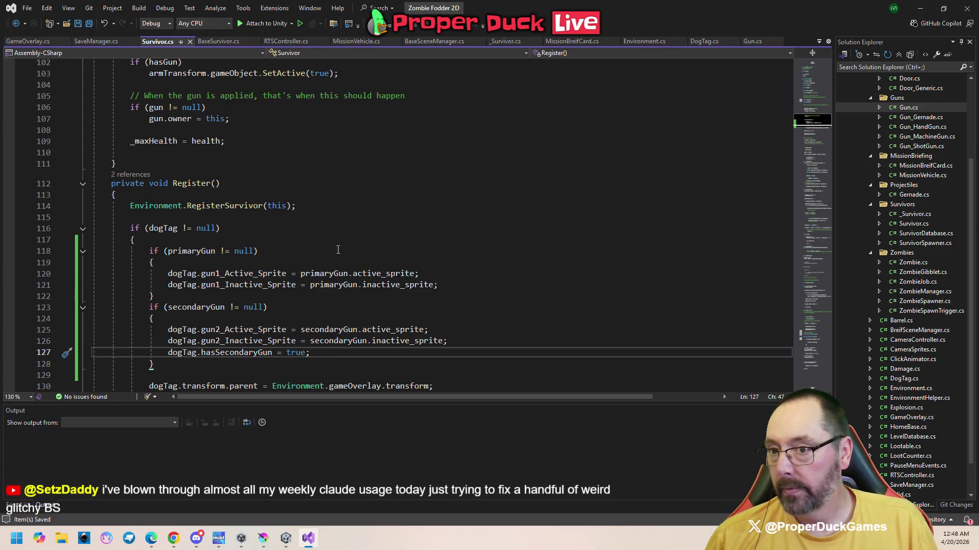
left_click(747, 41)
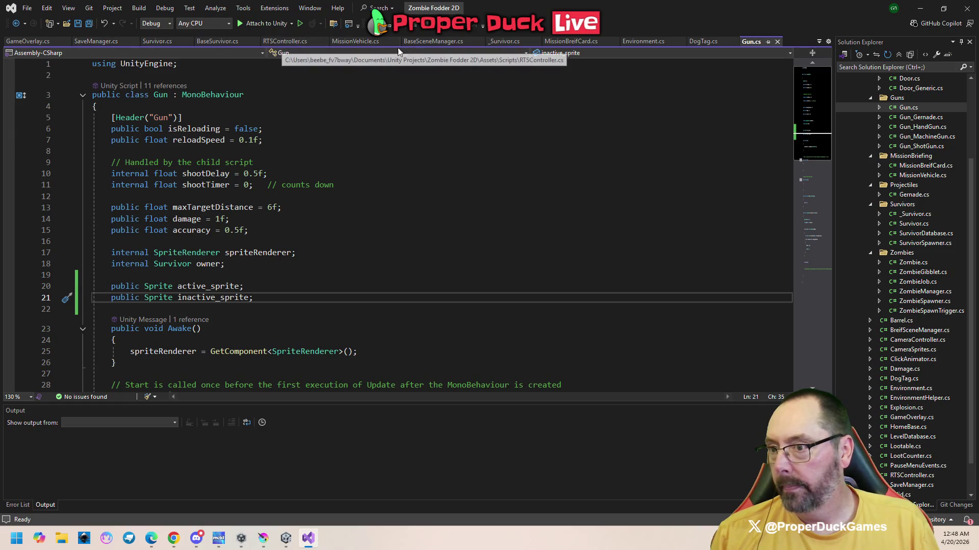
- Add 'public bool hasGun;' on line 27 of DogTag.cs, between the gun1 and gun2 fields, and save
left_click(701, 42)
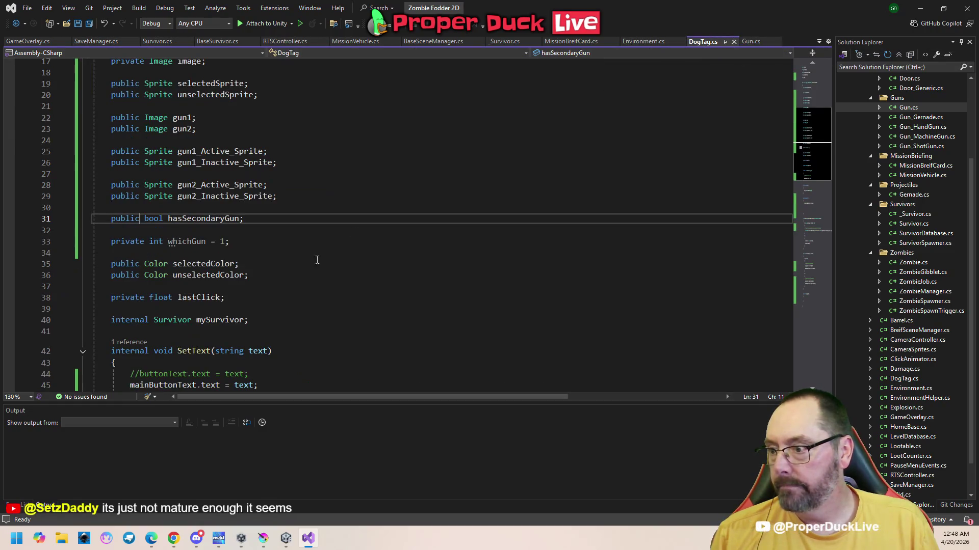
left_click(238, 176)
key("Return")
key("Return")
type("public bool has")
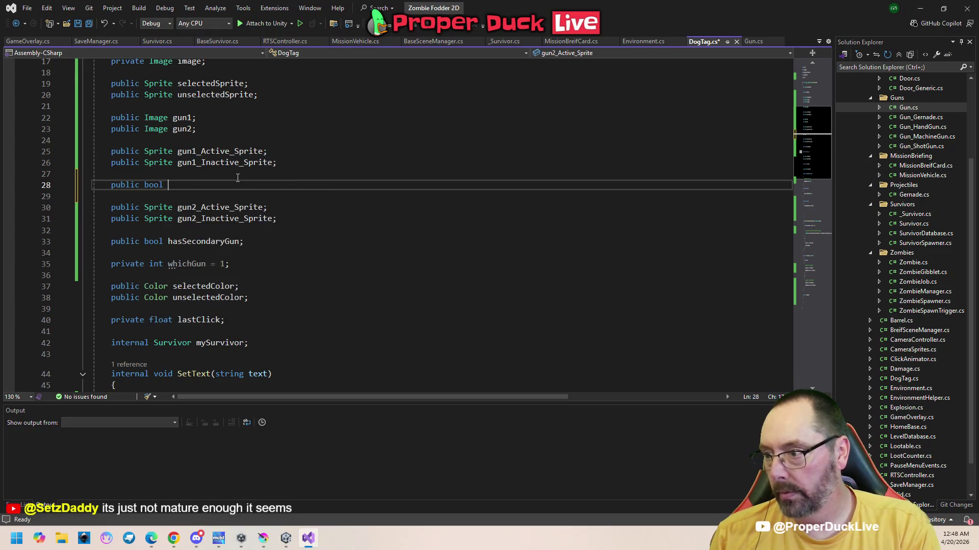
key("BackSpace")
type("GUn")
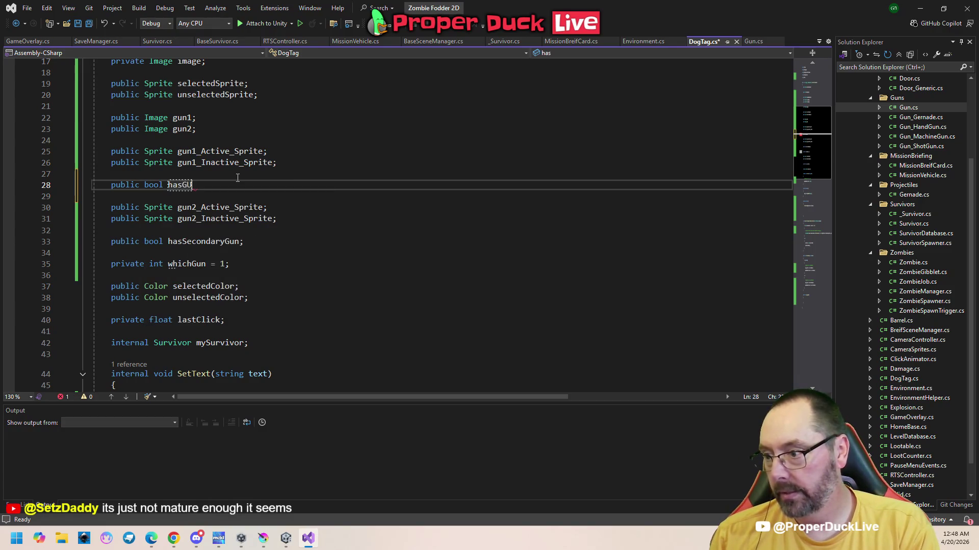
key("BackSpace")
key("BackSpace")
type("gun")
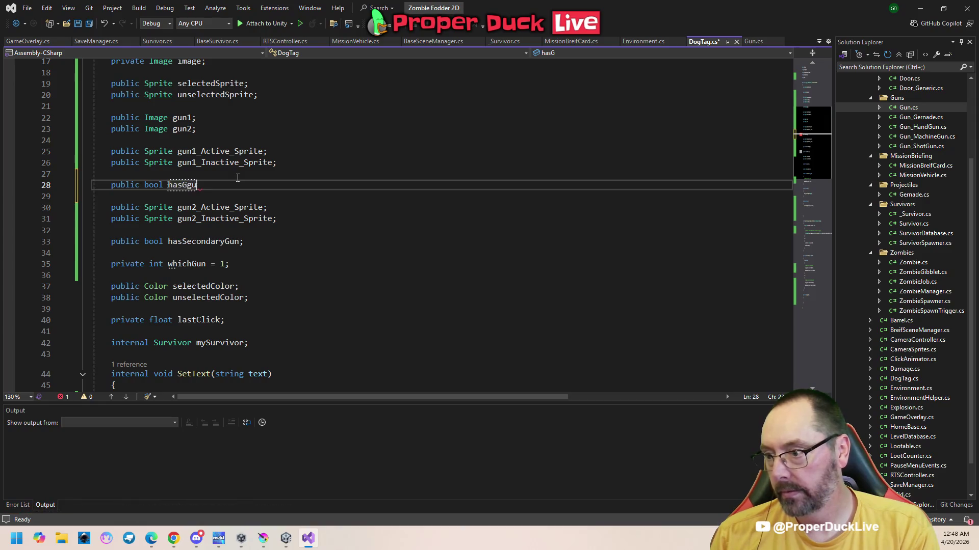
key("BackSpace")
key("BackSpace")
key("BackSpace")
type("Gun;")
key("ctrl+s")
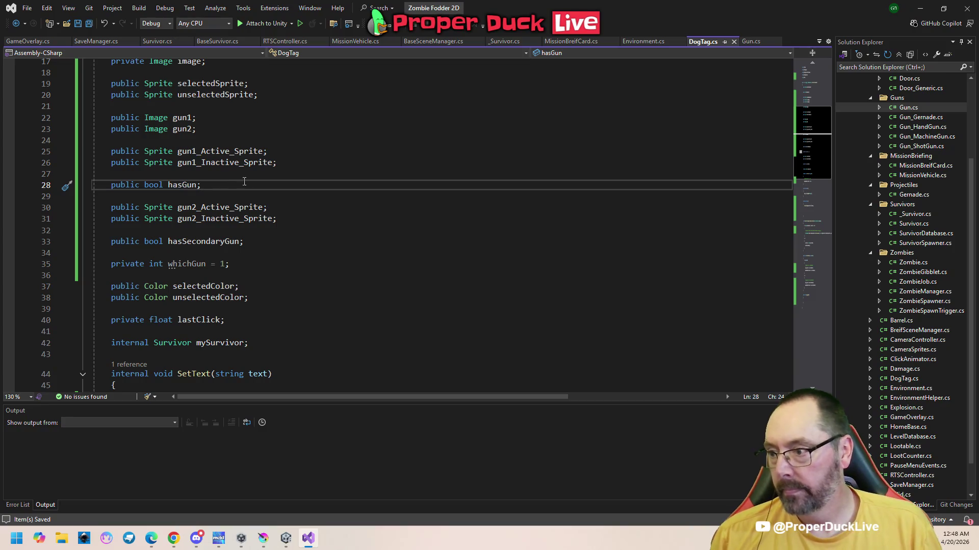
mouse_move(284, 539)
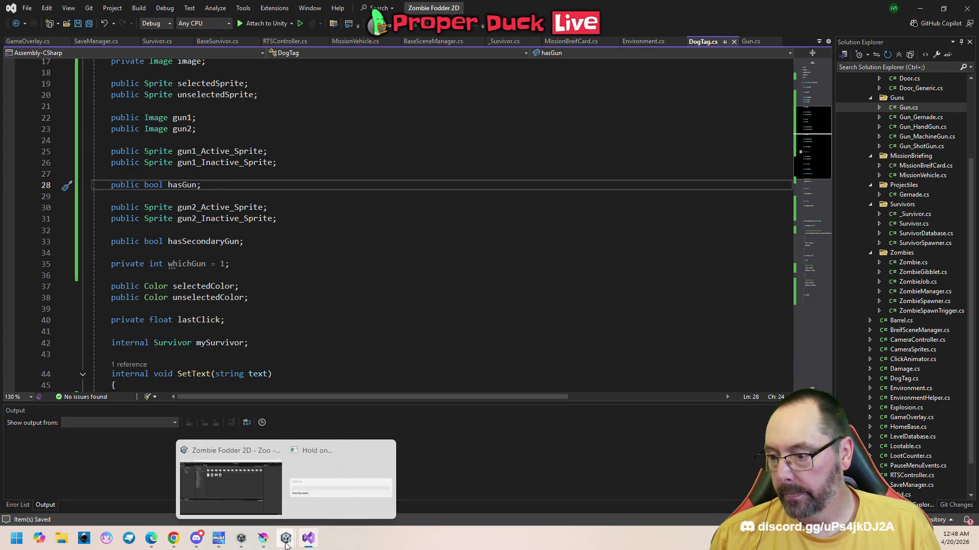
mouse_move(259, 502)
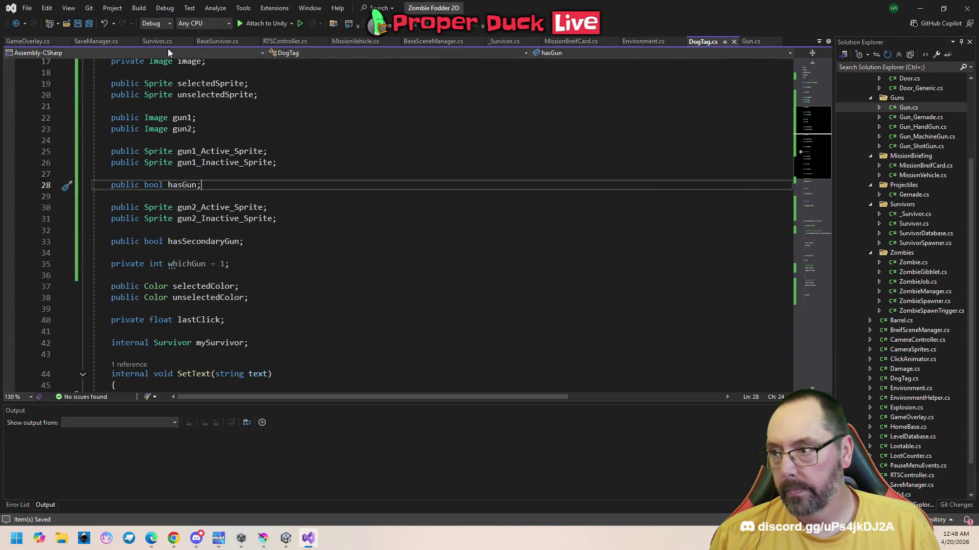
left_click(172, 41)
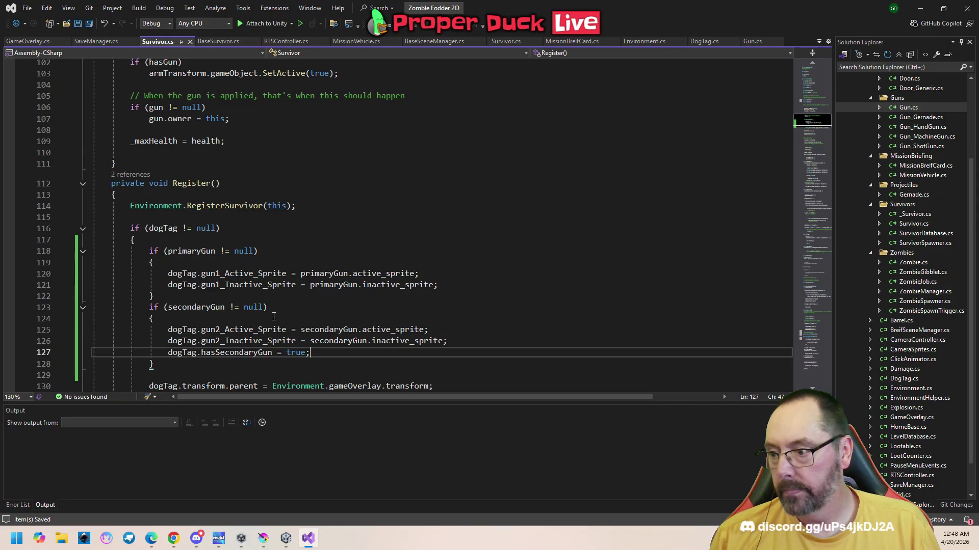
- Add 'dogTag.hasGun = true' to Survivor's primary gun block and save
left_click(460, 286)
key("Return")
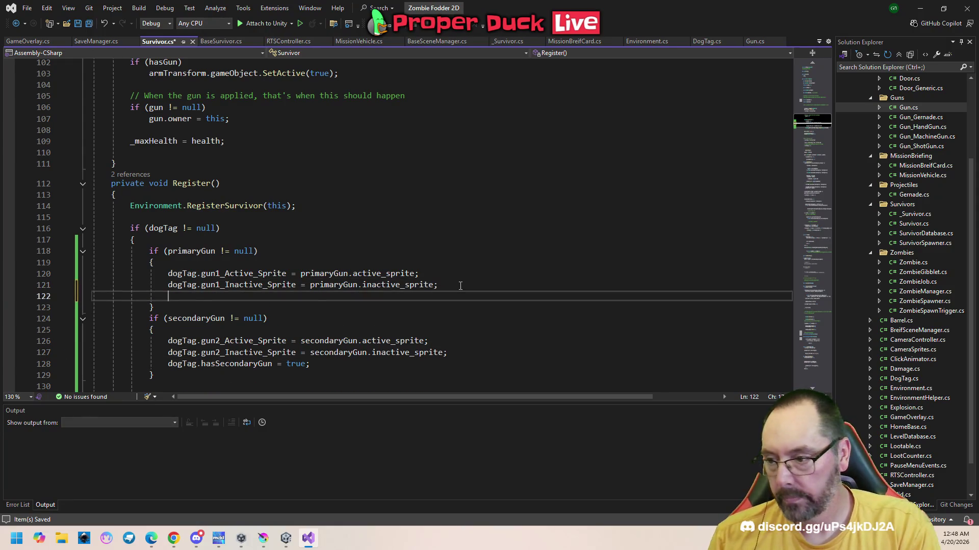
type("dogTag.hasgu")
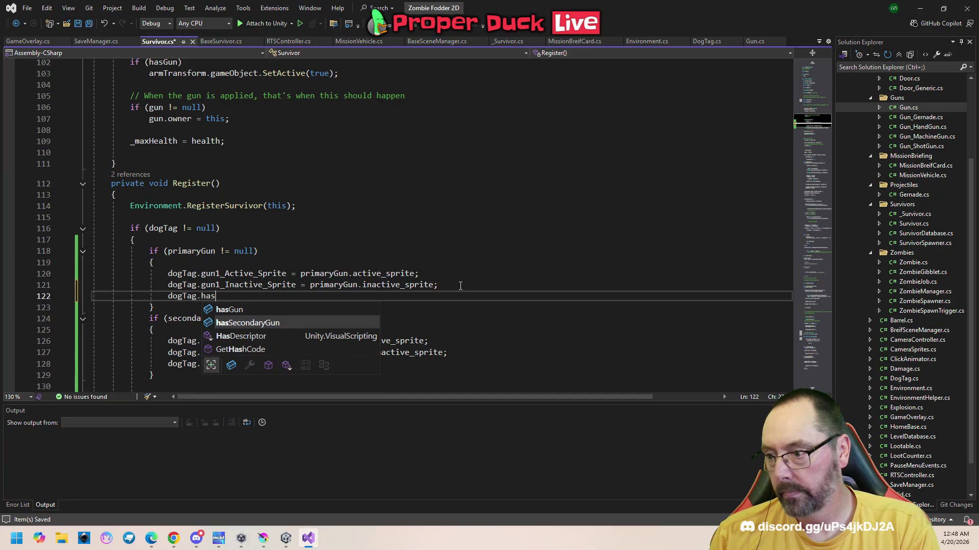
key("Tab")
key("Tab")
key("ctrl+s")
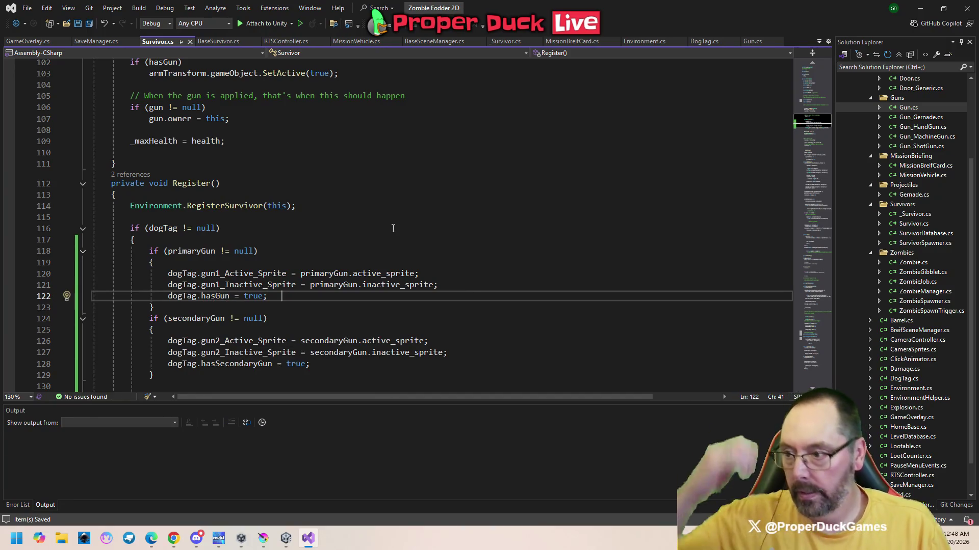
- Find Survivor's ToggleGun method by searching 'toggleg'
scroll(420, 270, "down", 4)
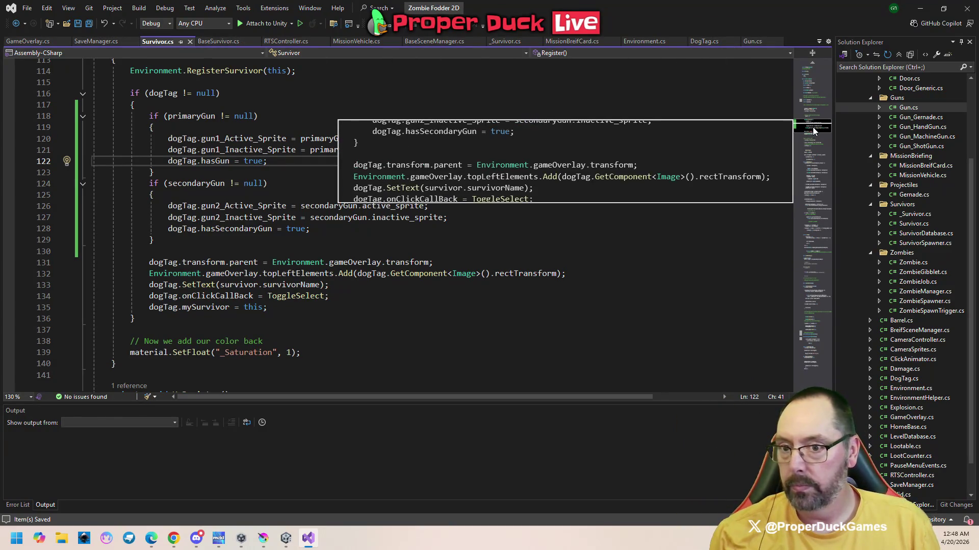
scroll(813, 130, "down", 2)
left_click(646, 172)
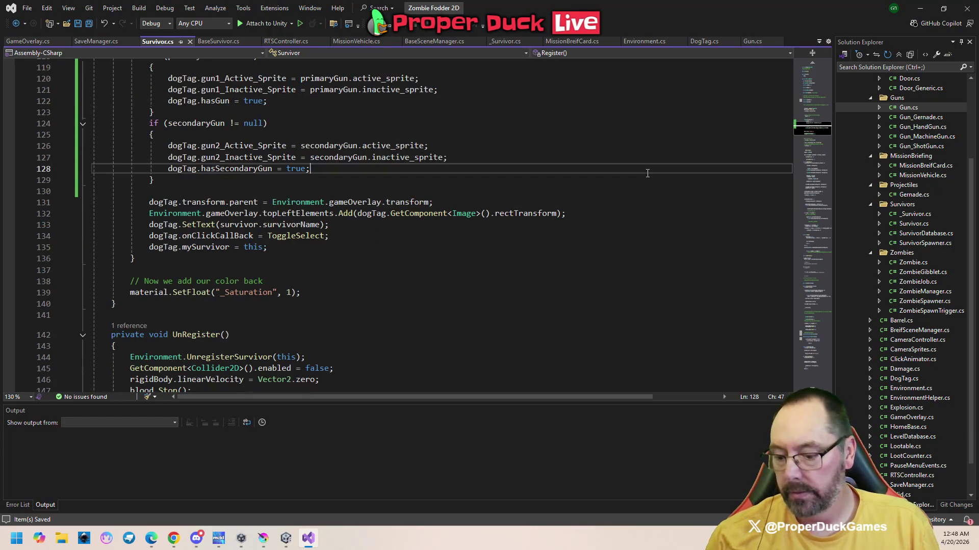
key("ctrl+f")
type("tog")
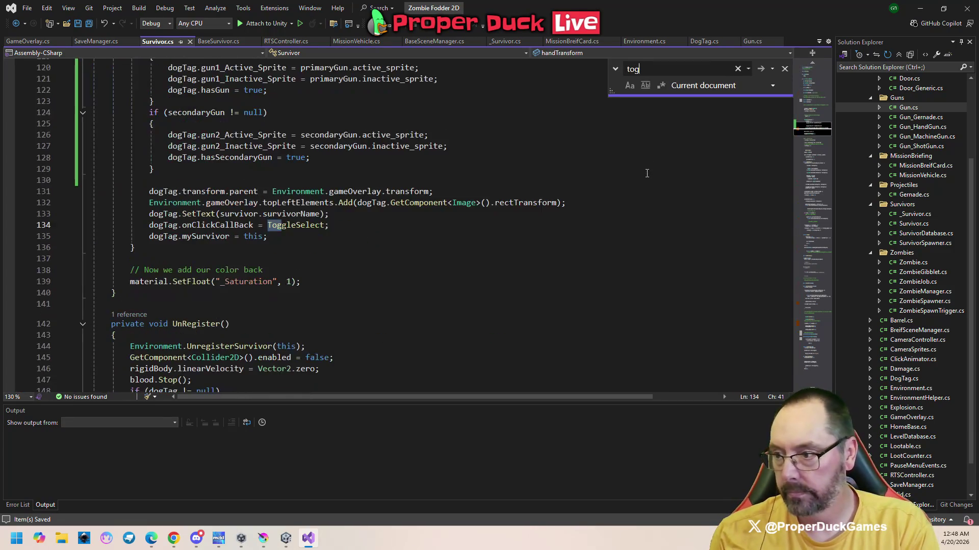
type("gleg")
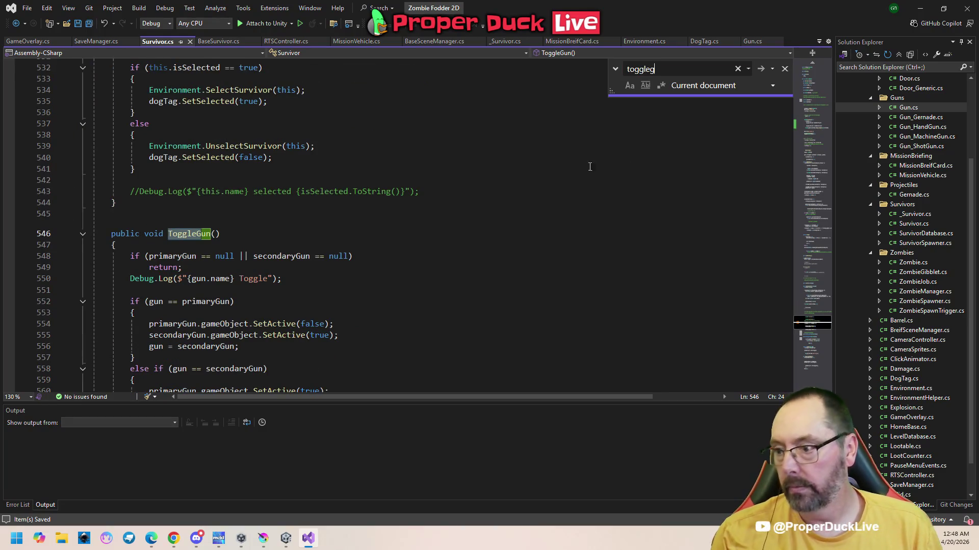
scroll(412, 262, "down", 3)
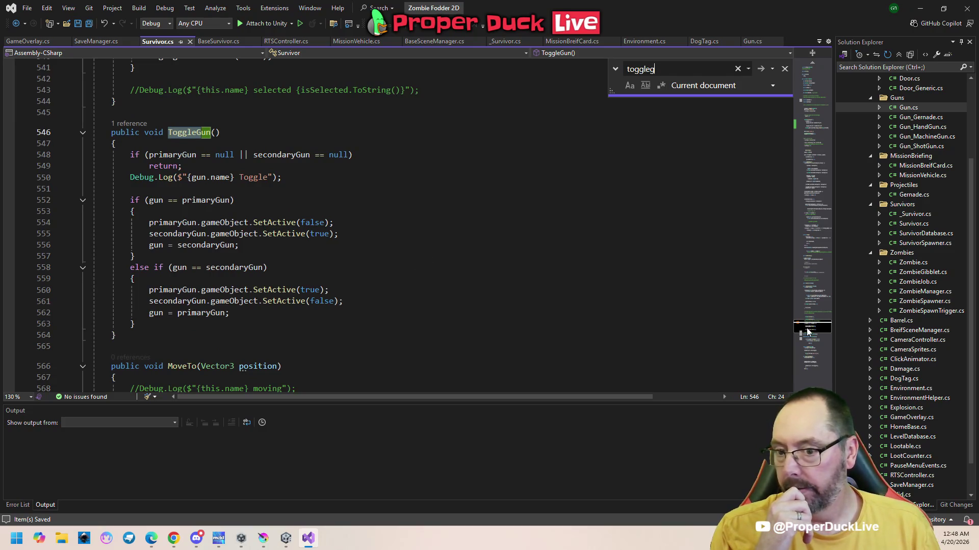
left_click_drag(806, 332, 806, 333)
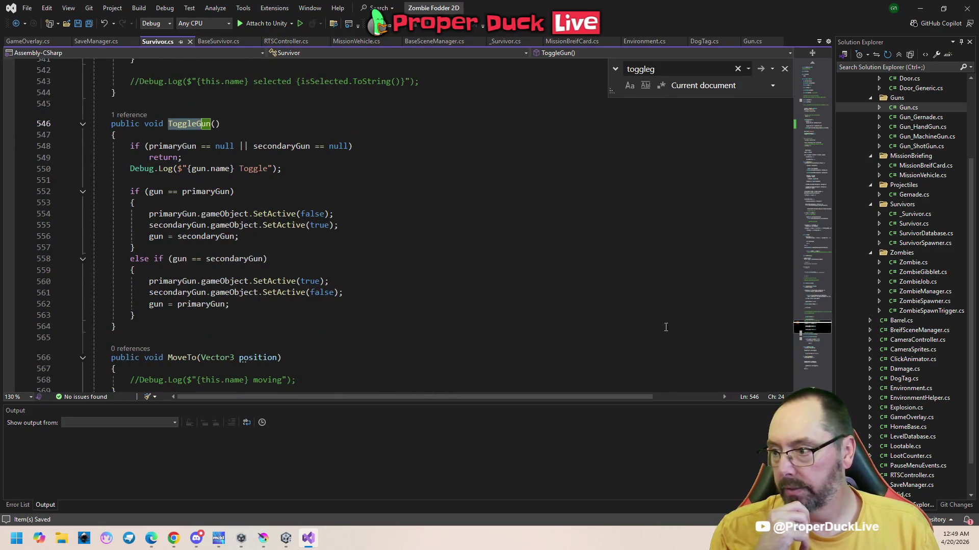
left_click(280, 235)
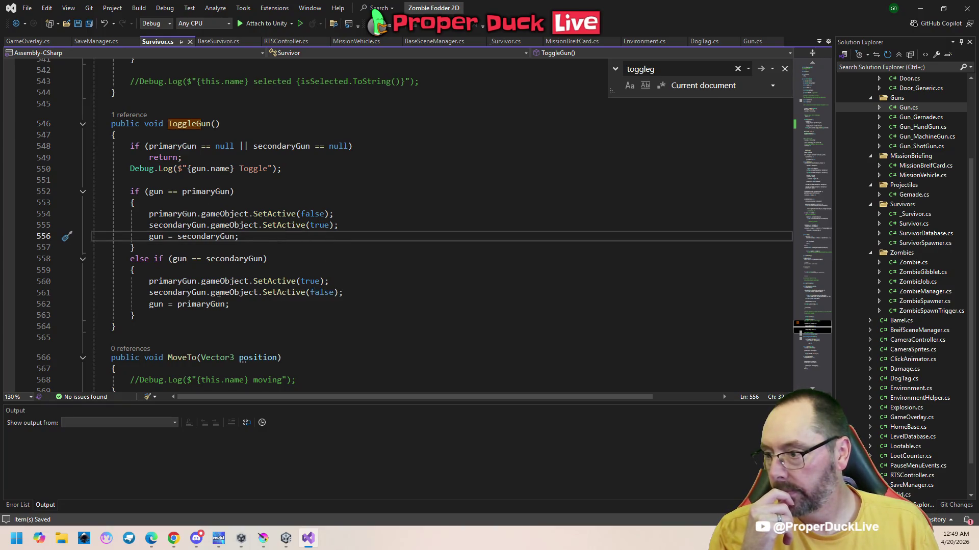
- Add a blank line after the early return and end ToggleGun with 'dogTag.ToggleGun();'
left_click(280, 157)
key("Return")
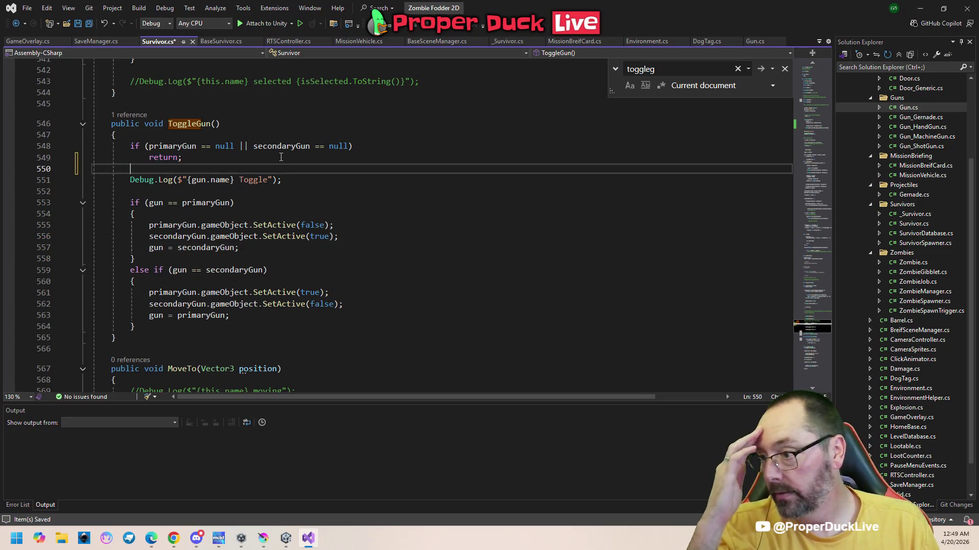
left_click(185, 327)
key("Return")
key("Return")
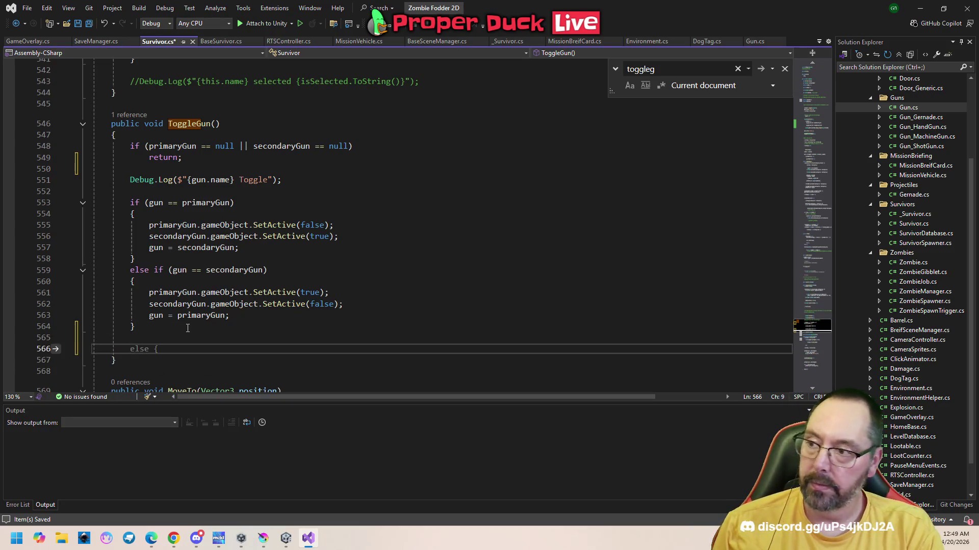
type("dogTag")
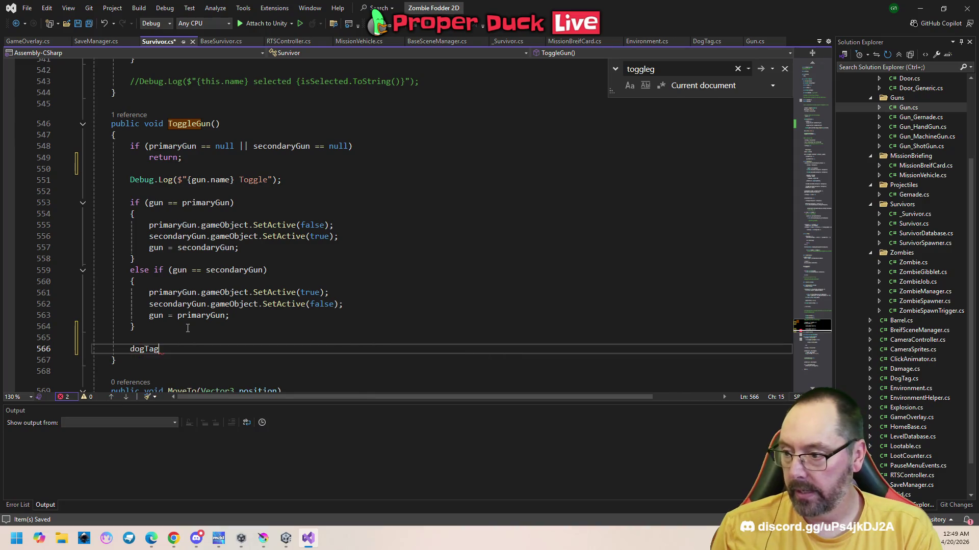
type(".tog")
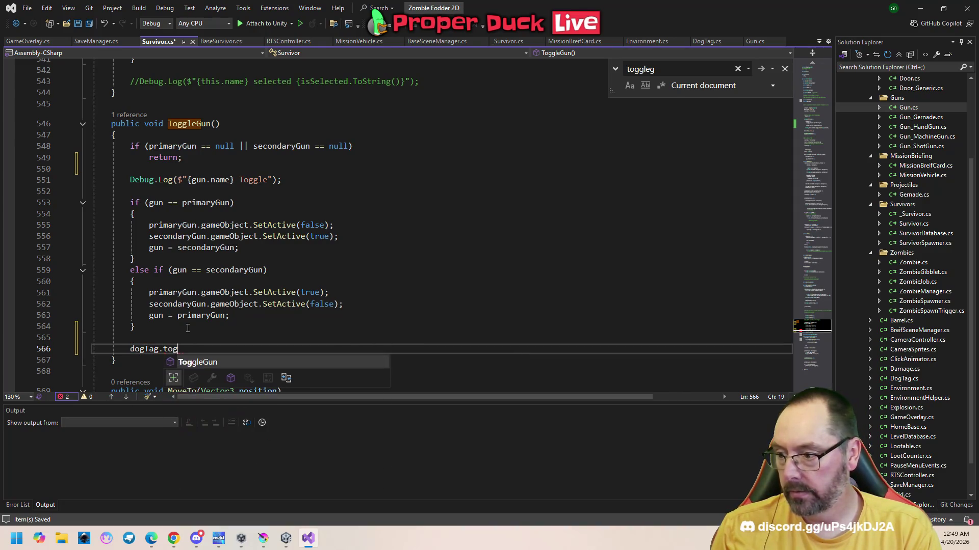
key("Tab")
type("();")
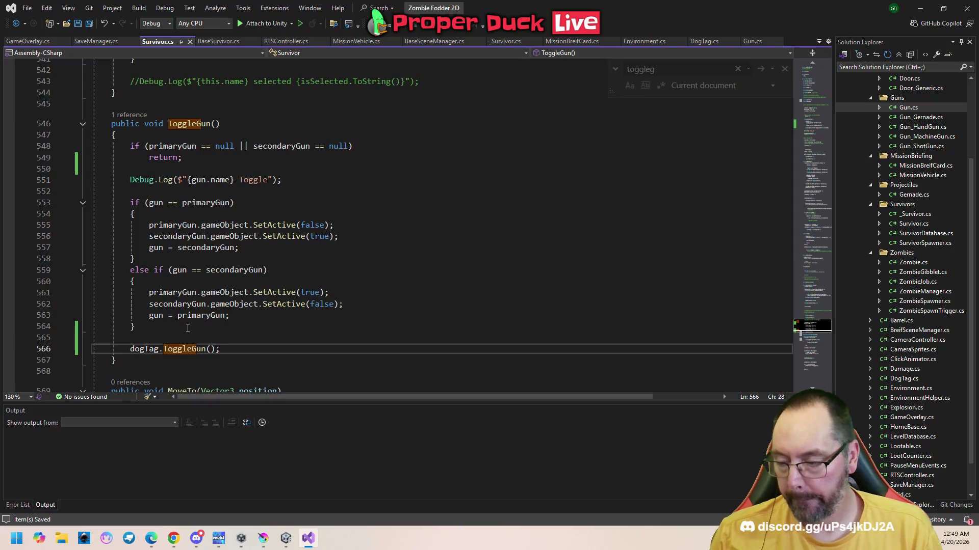
mouse_move(287, 542)
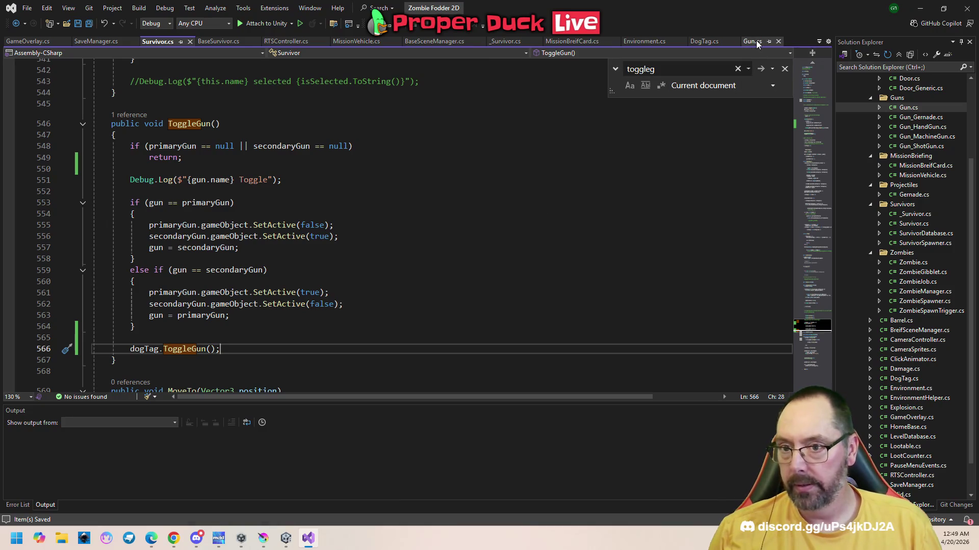
left_click(711, 43)
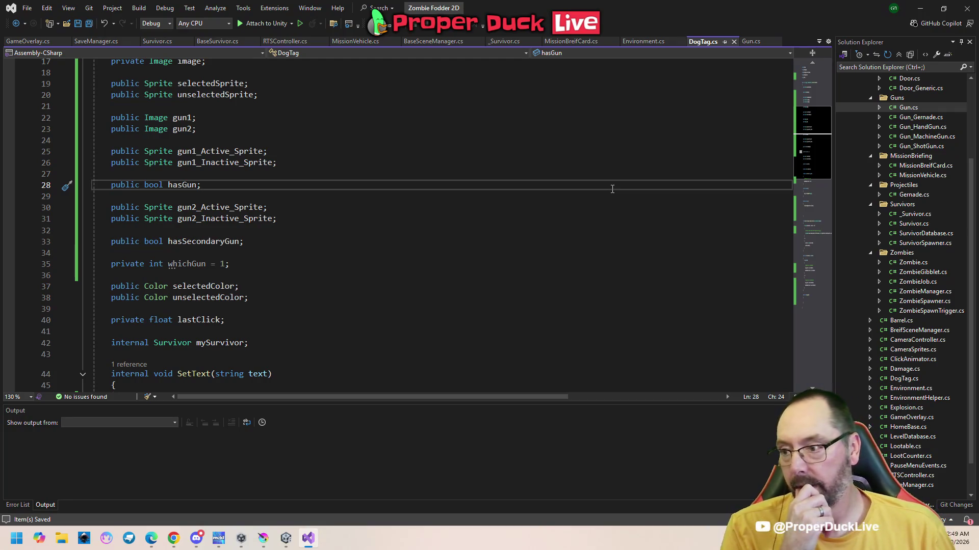
- Review DogTag.cs's sprite fields and Start, then indent the empty ToggleGun body
scroll(811, 148, "up", 1)
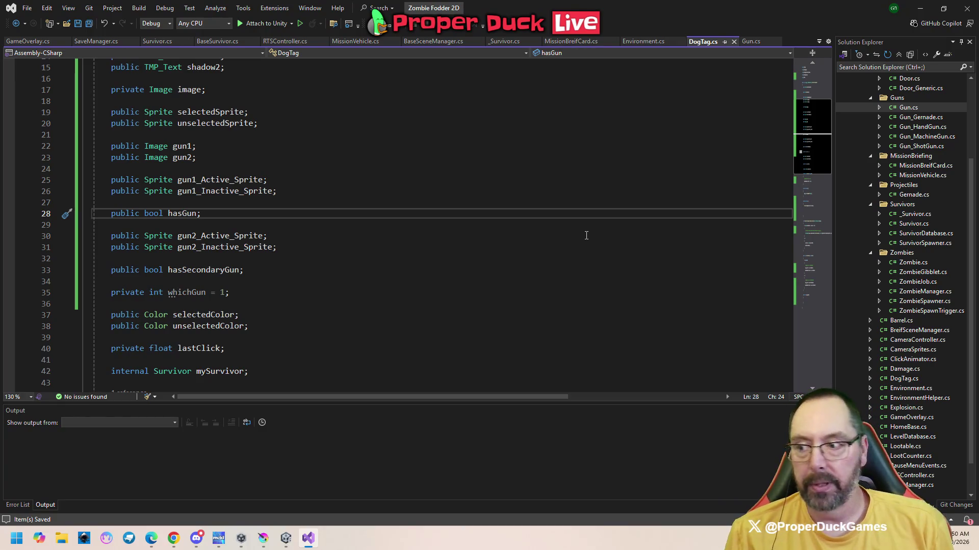
scroll(419, 249, "down", 5)
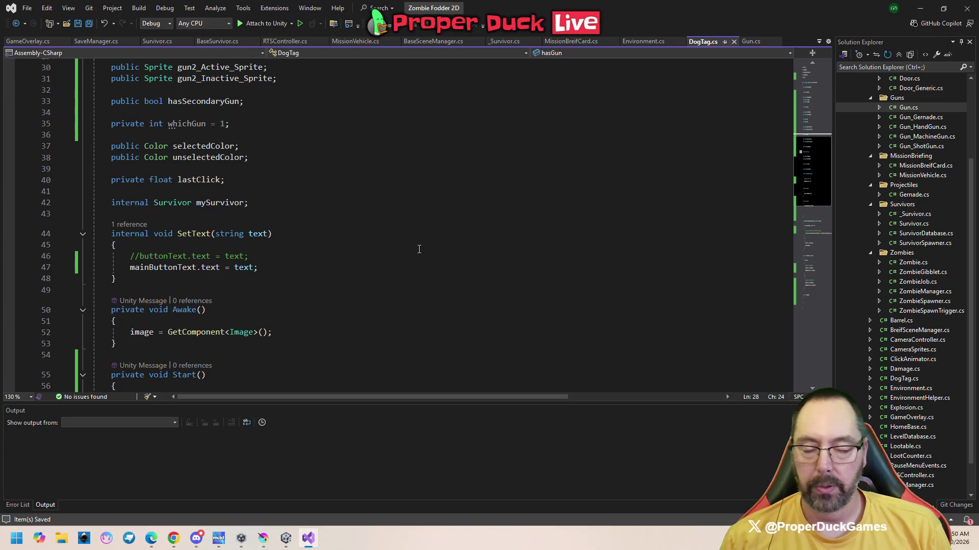
scroll(395, 248, "down", 7)
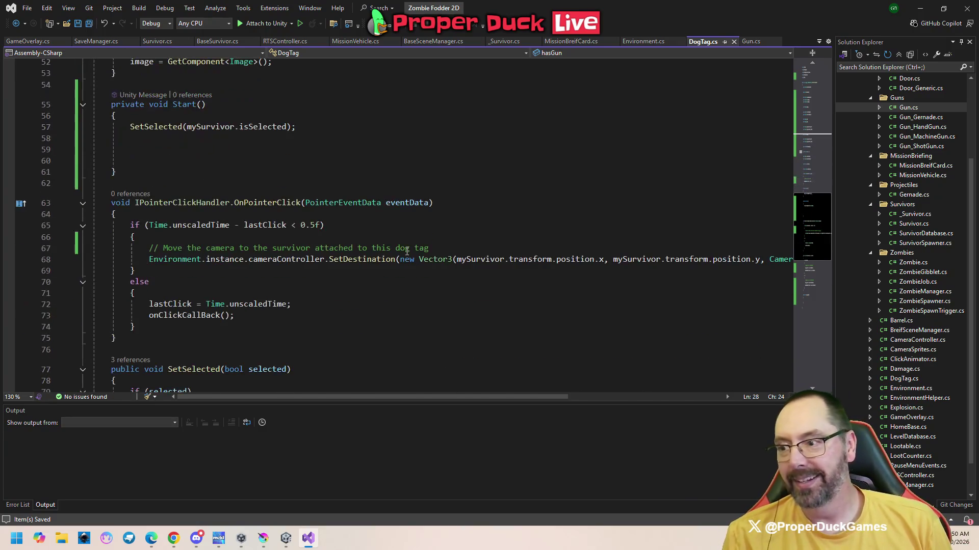
left_click(408, 161)
scroll(433, 193, "down", 3)
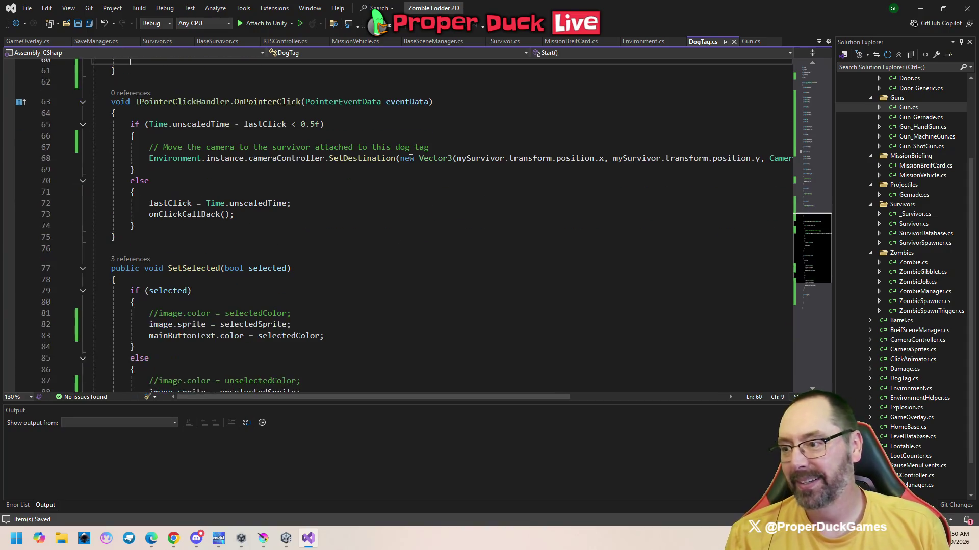
scroll(467, 231, "down", 6)
scroll(323, 295, "up", 1)
left_click_drag(323, 295, 321, 309)
left_click(321, 309)
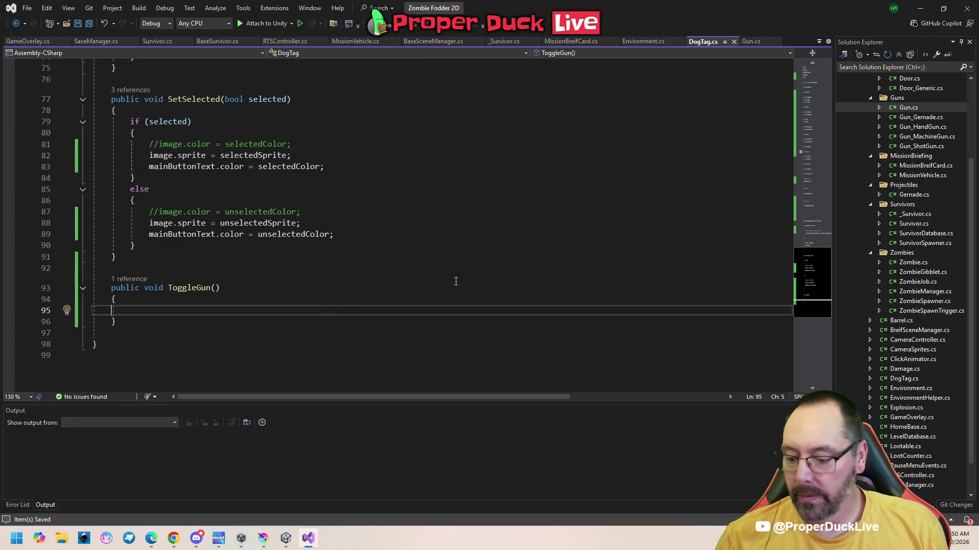
key("Tab")
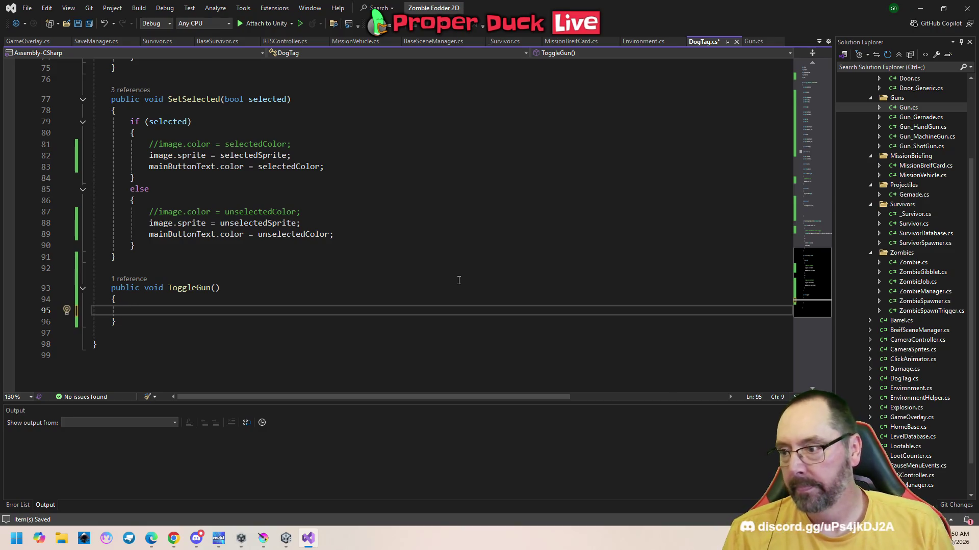
scroll(436, 279, "up", 11)
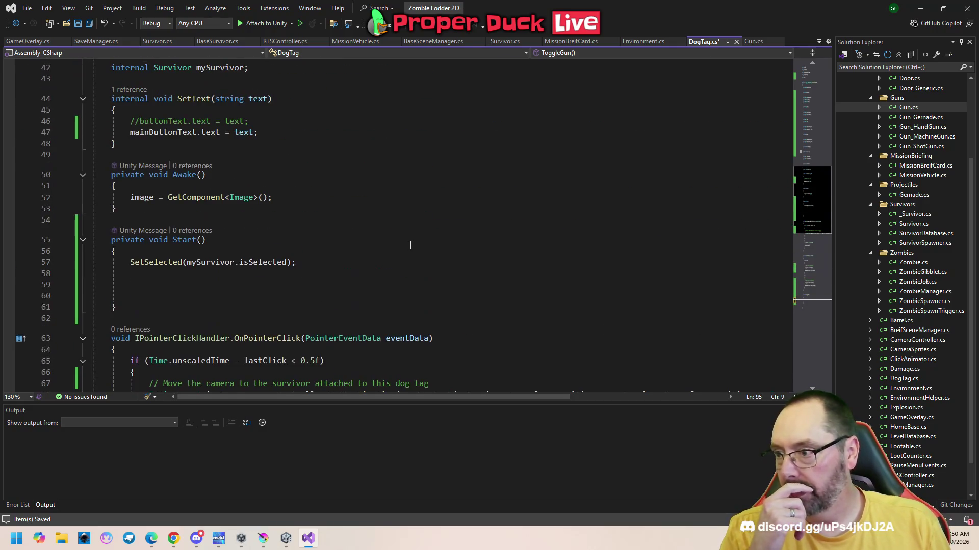
- Add an 'if (hasGun == true)' block inside DogTag's Start
left_click(271, 278)
scroll(302, 292, "up", 2)
key("Return")
type("if (")
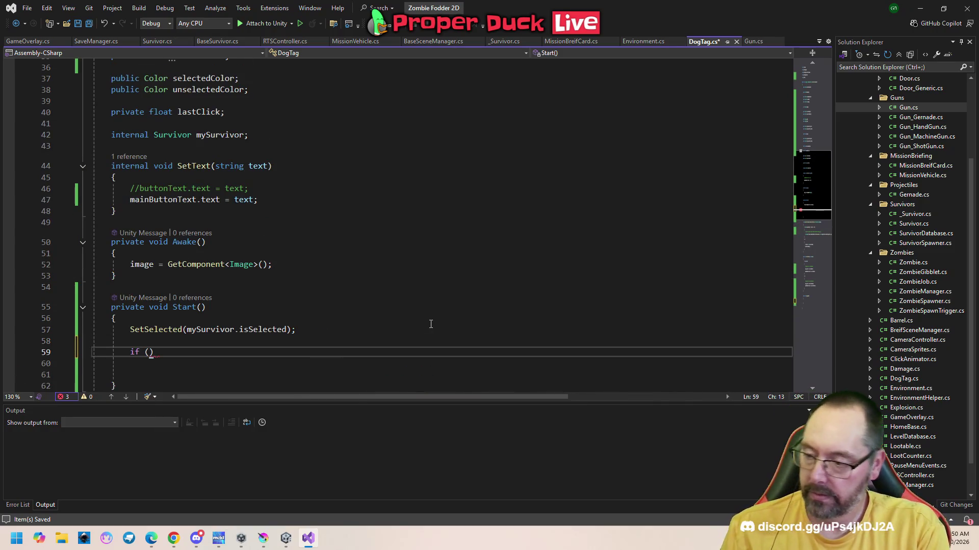
type("hasGun ==")
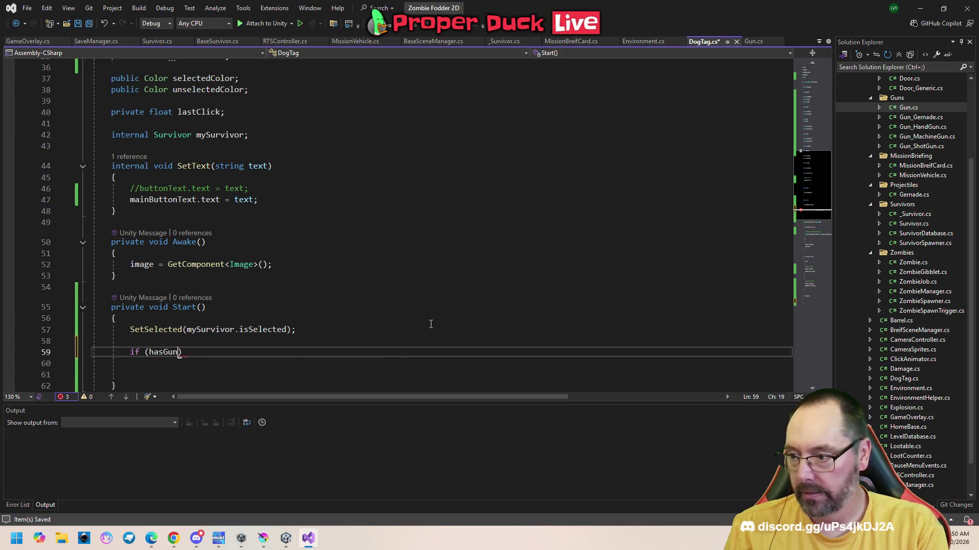
type(" true)")
key("Return")
type("{")
key("Return")
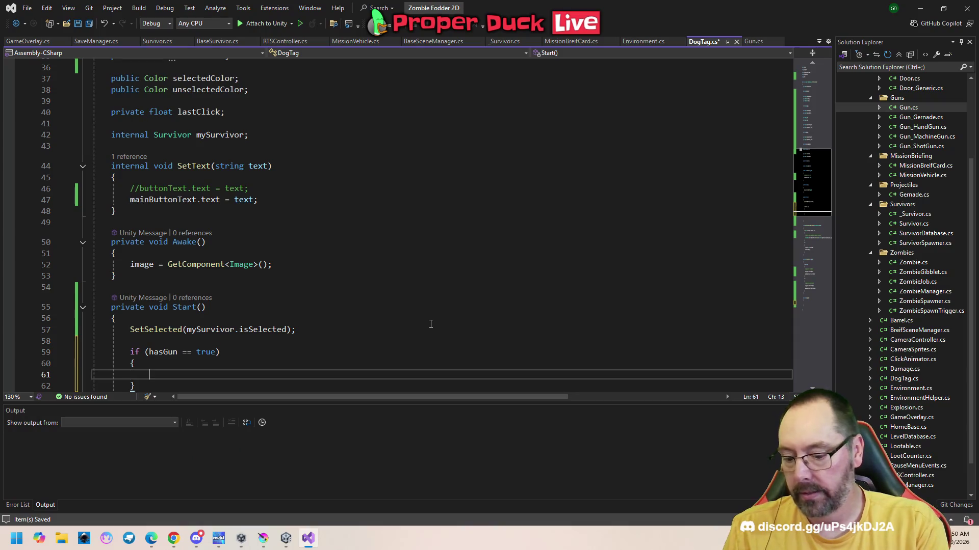
- Nest 'if (hasSecondaryGun == false)' with an empty else branch inside the hasGun block
type("if (")
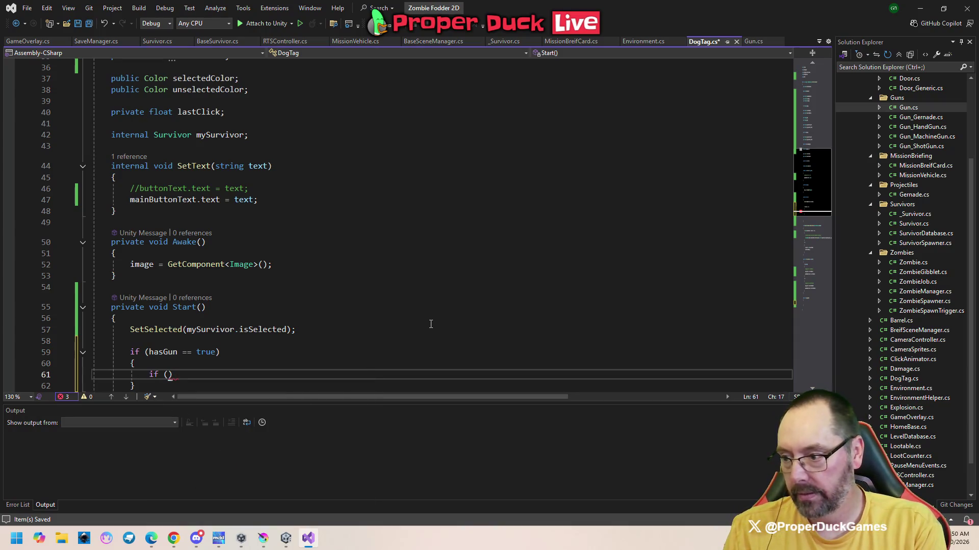
type("hasSecondaryGun == false)")
key("Return")
type("{")
key("Return")
type("}")
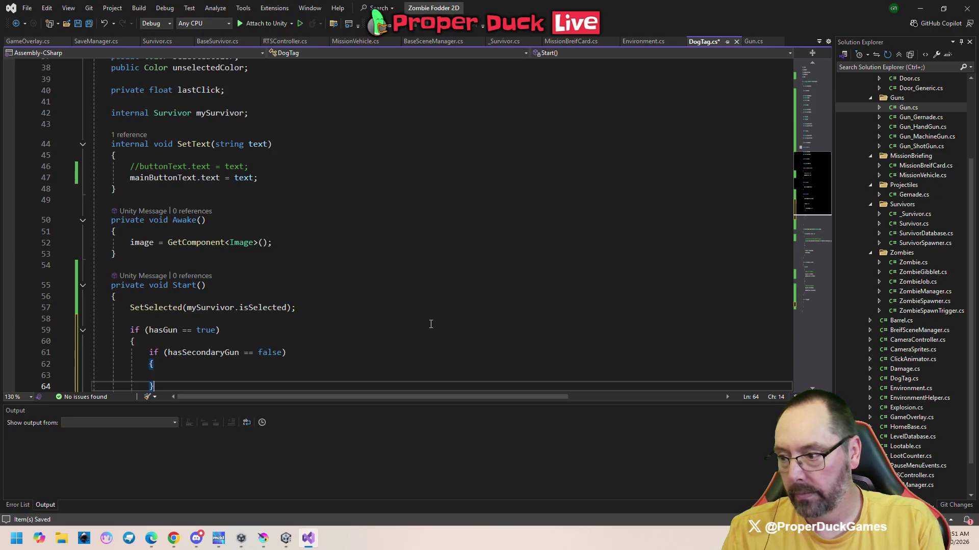
key("Return")
type("else")
key("Return")
type("{")
key("Return")
type("}")
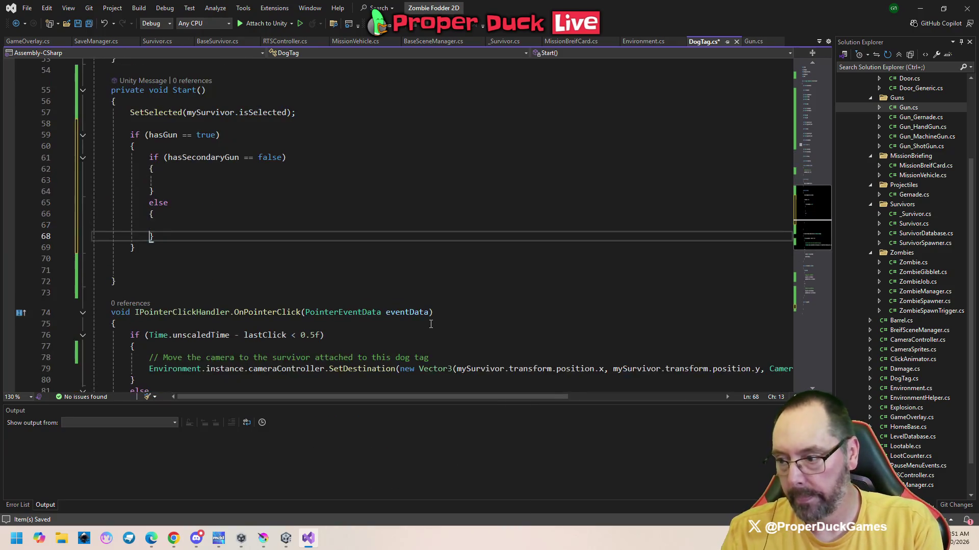
left_click(275, 183)
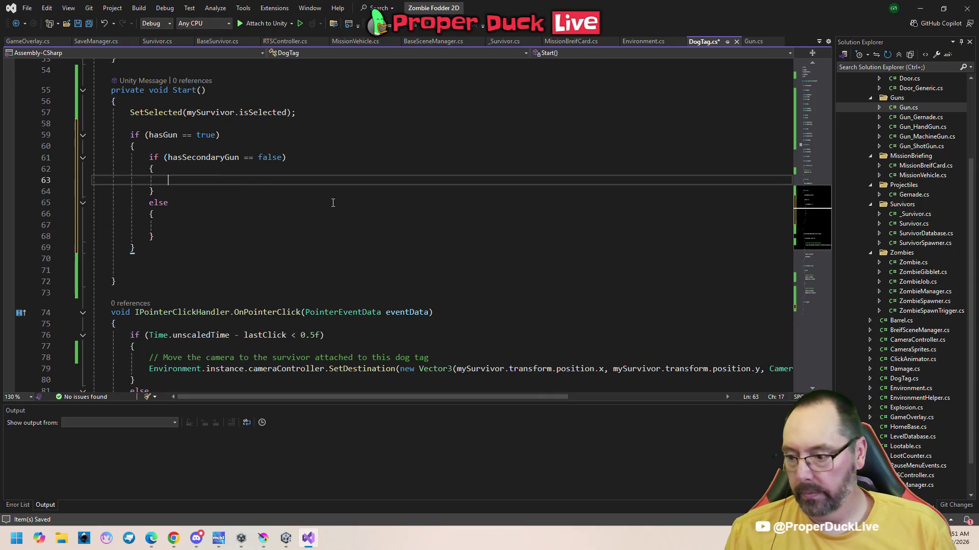
left_click(285, 538)
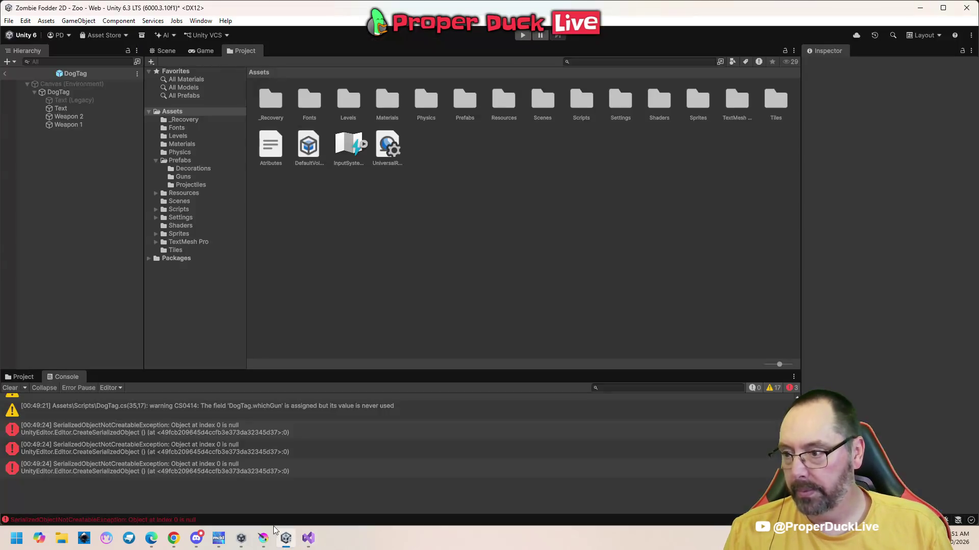
- Rename the dog tag's Weapon 1 and Weapon 2 objects to Gun 1 and Gun 2
left_click(195, 53)
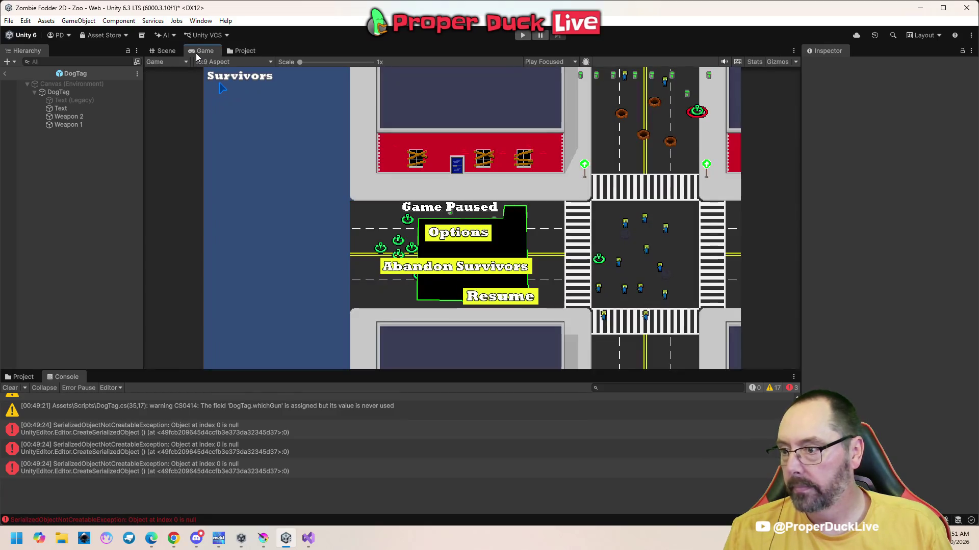
left_click(163, 52)
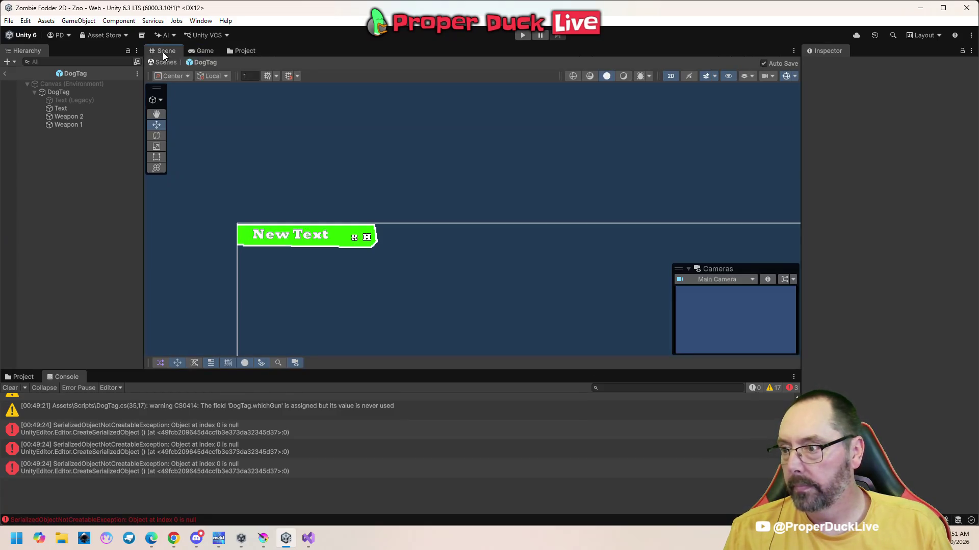
left_click(68, 125)
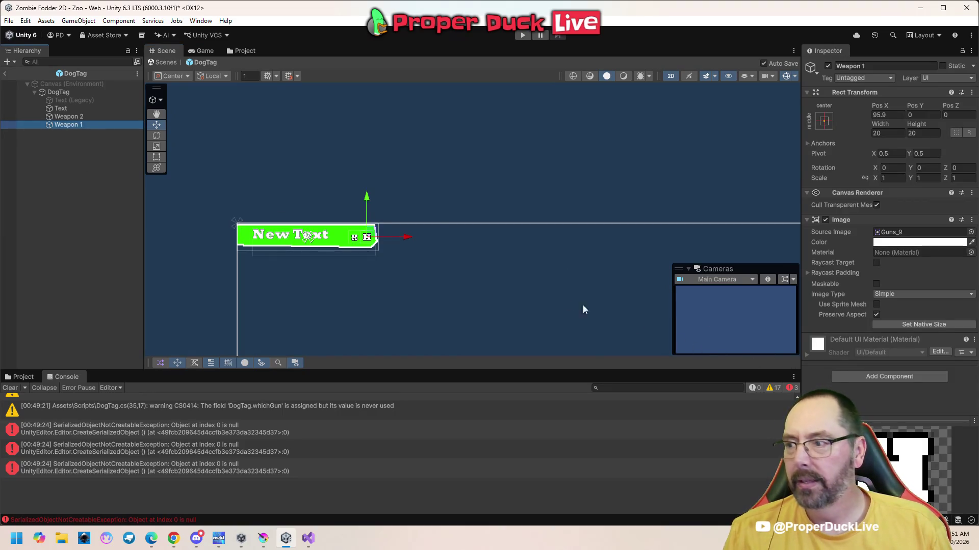
left_click(836, 66)
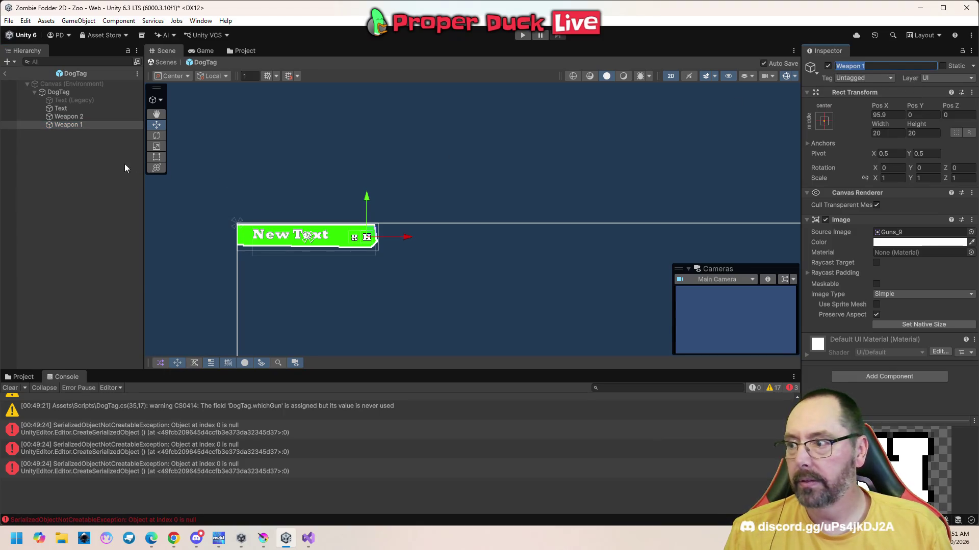
right_click(78, 126)
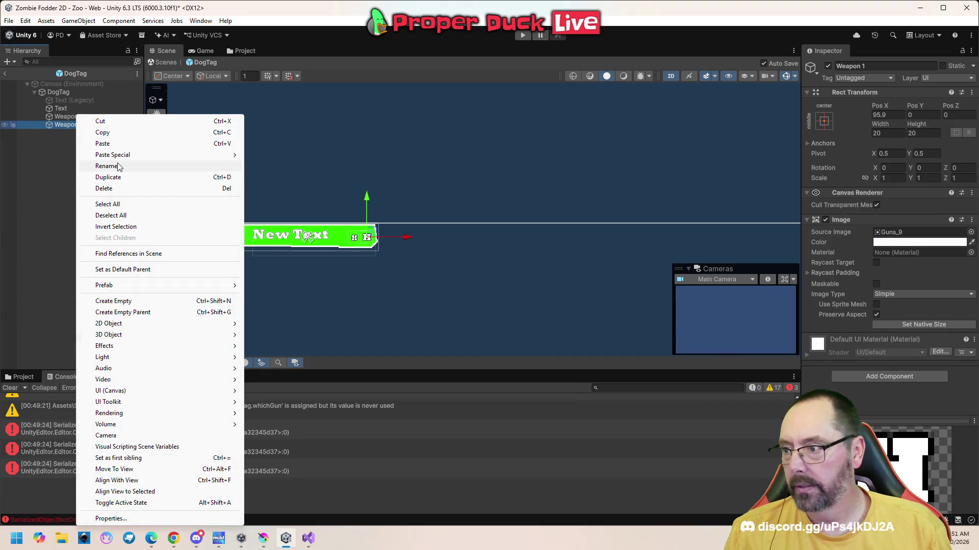
left_click(117, 166)
type("Gun 1")
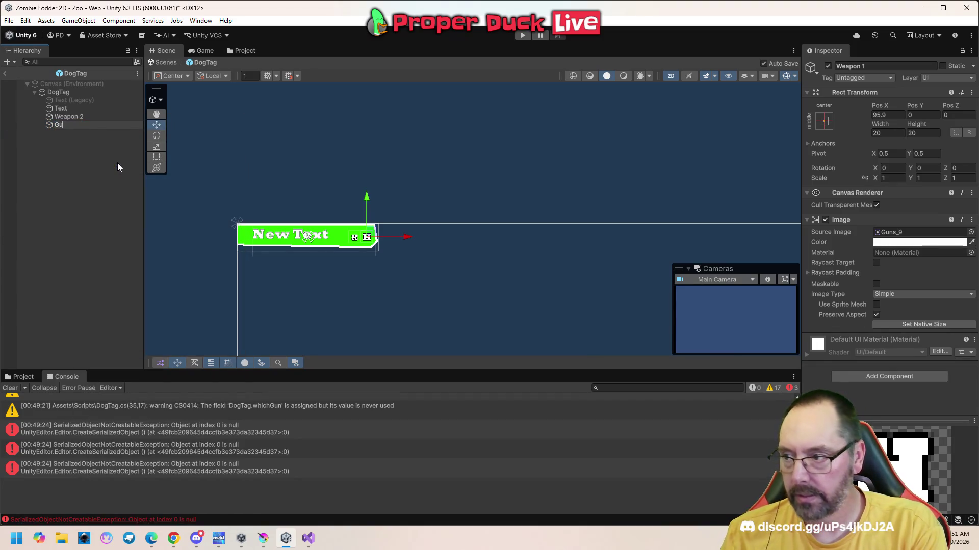
key("Return")
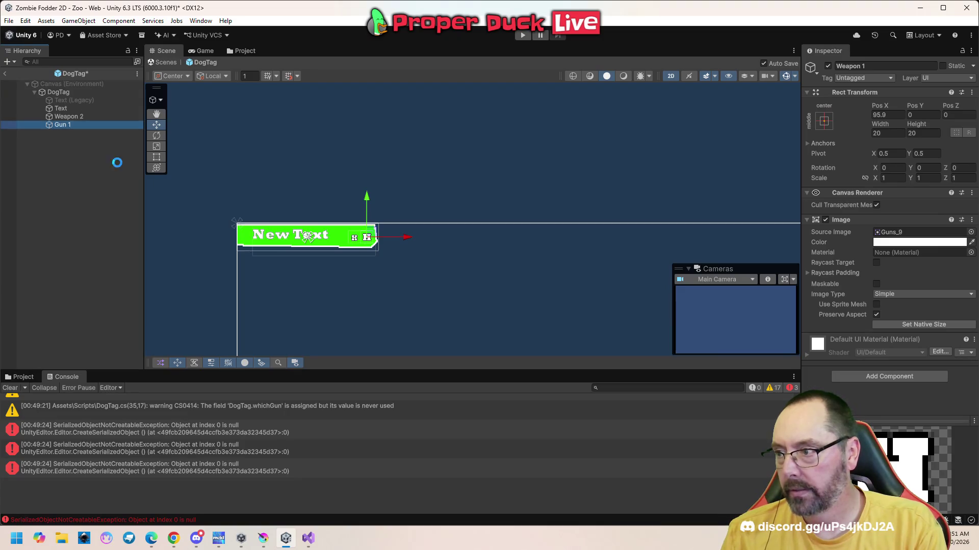
right_click(79, 119)
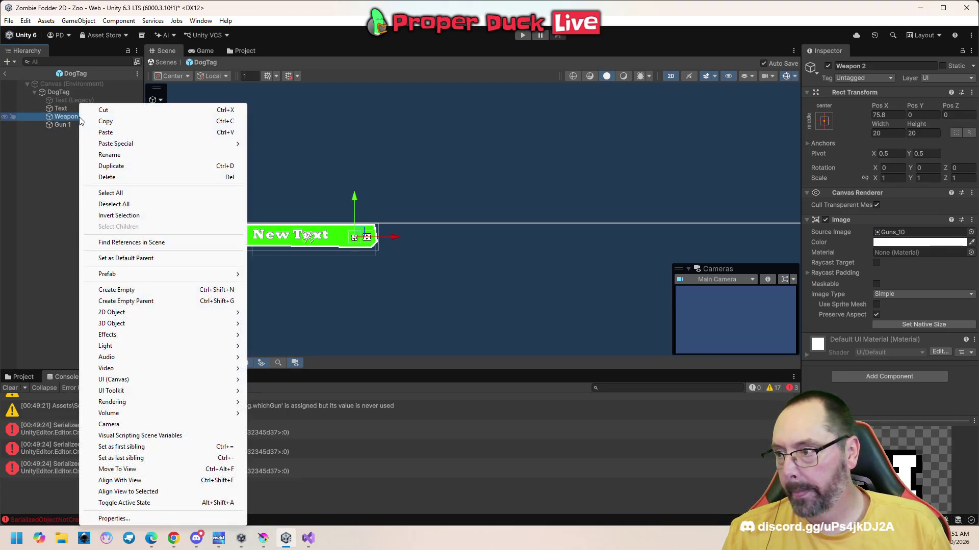
left_click(125, 154)
type("Gun 2")
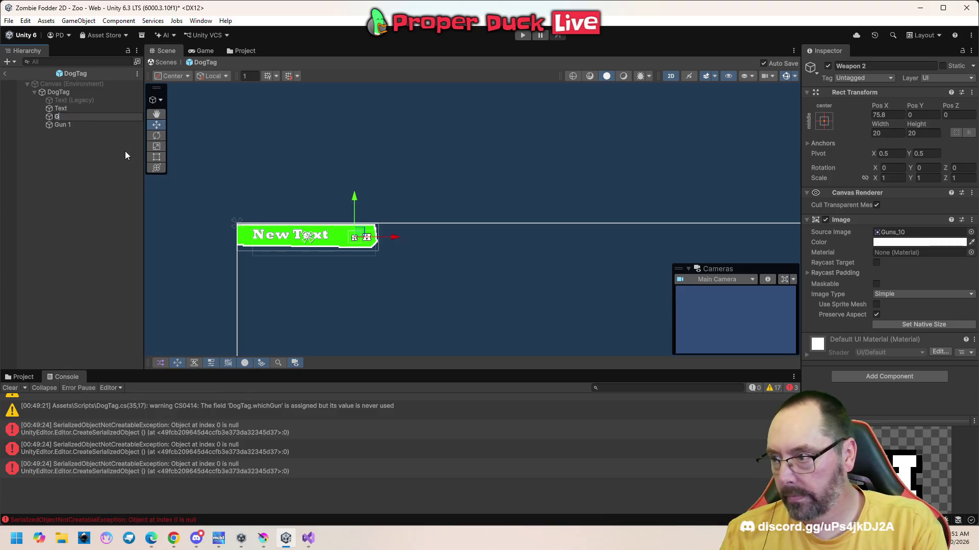
key("Return")
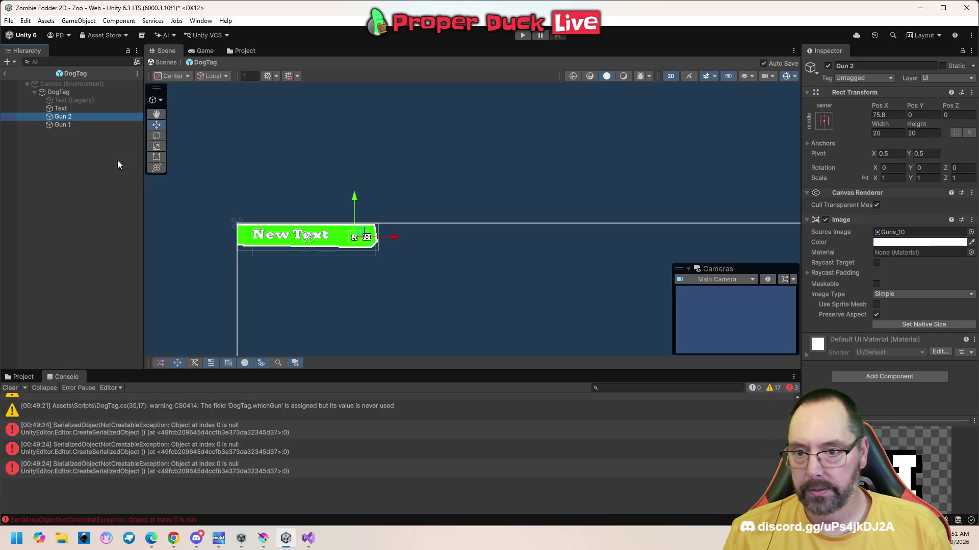
- Drag Gun 1 and Gun 2 into DogTag's Gun 1 and Gun 2 Inspector references
left_click(70, 93)
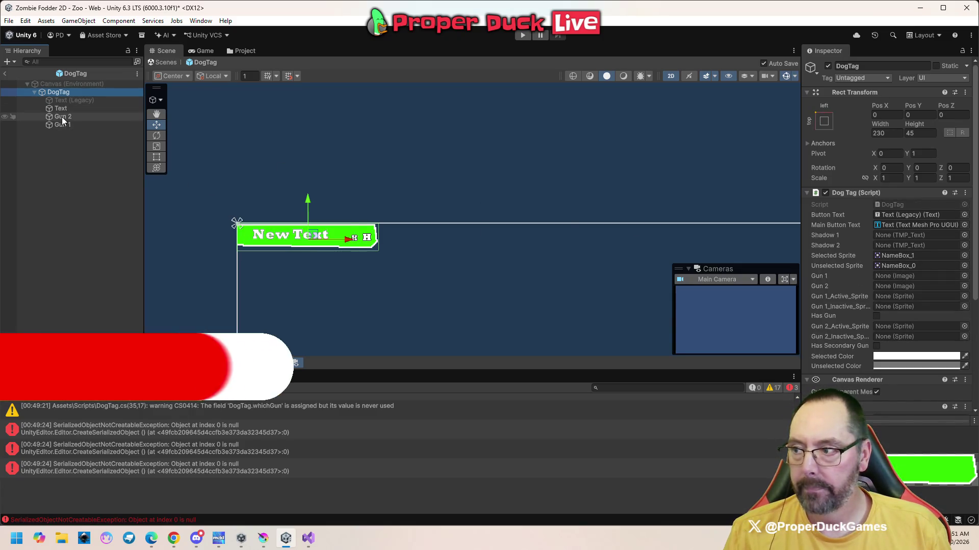
mouse_move(63, 117)
left_mouse_down()
mouse_move(118, 117)
mouse_move(887, 281)
left_mouse_up()
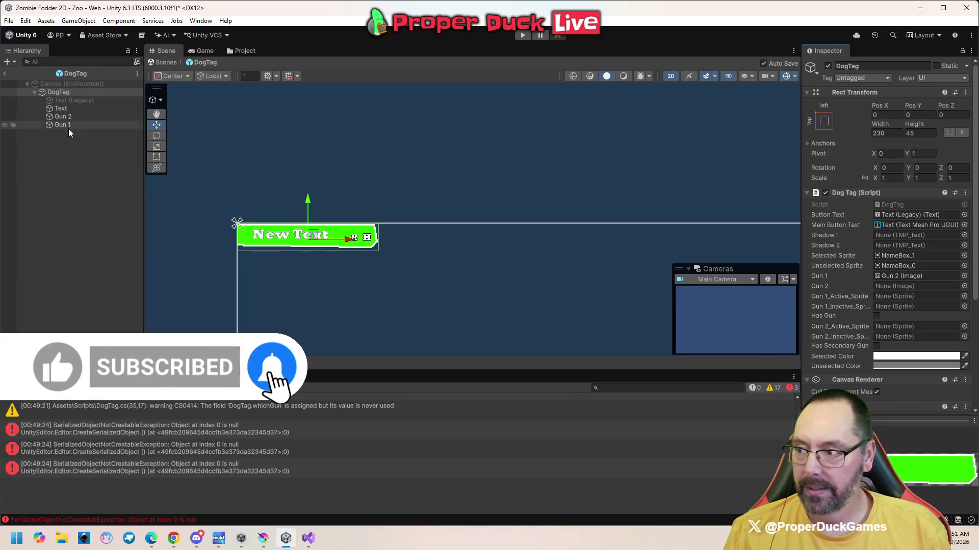
mouse_move(63, 126)
left_mouse_down()
mouse_move(765, 279)
mouse_move(893, 275)
left_mouse_up()
mouse_move(64, 117)
left_mouse_down()
mouse_move(756, 270)
mouse_move(888, 289)
left_mouse_up()
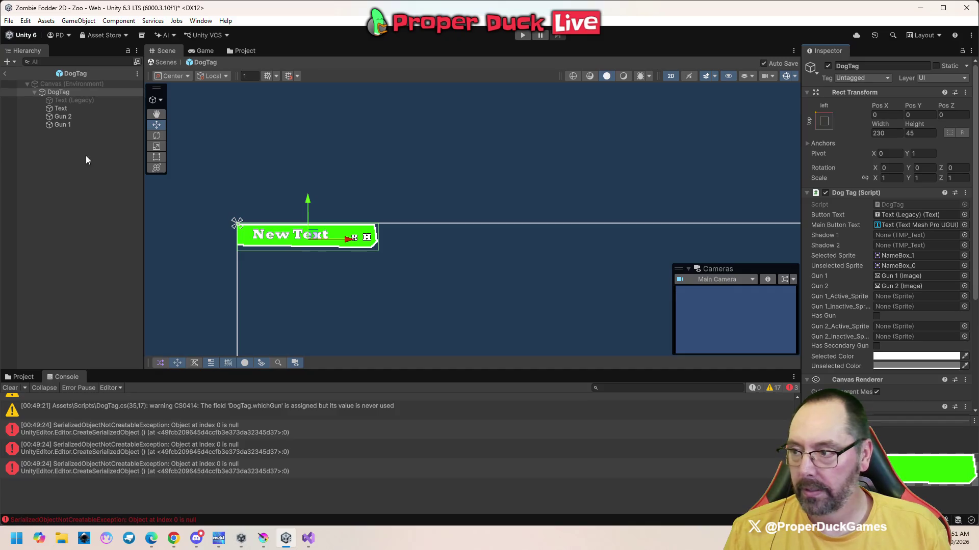
left_click_drag(70, 125, 70, 125)
left_click(69, 118)
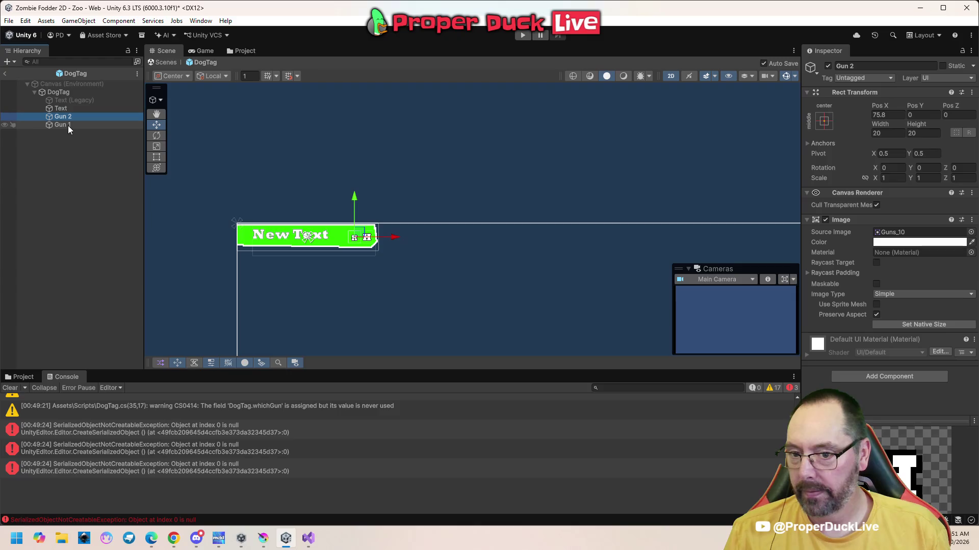
left_click(69, 125)
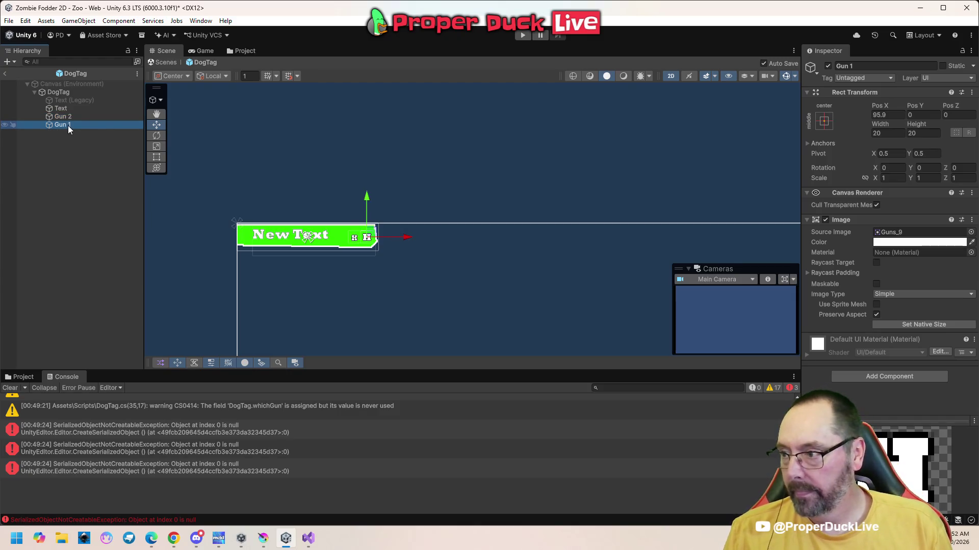
left_click(307, 538)
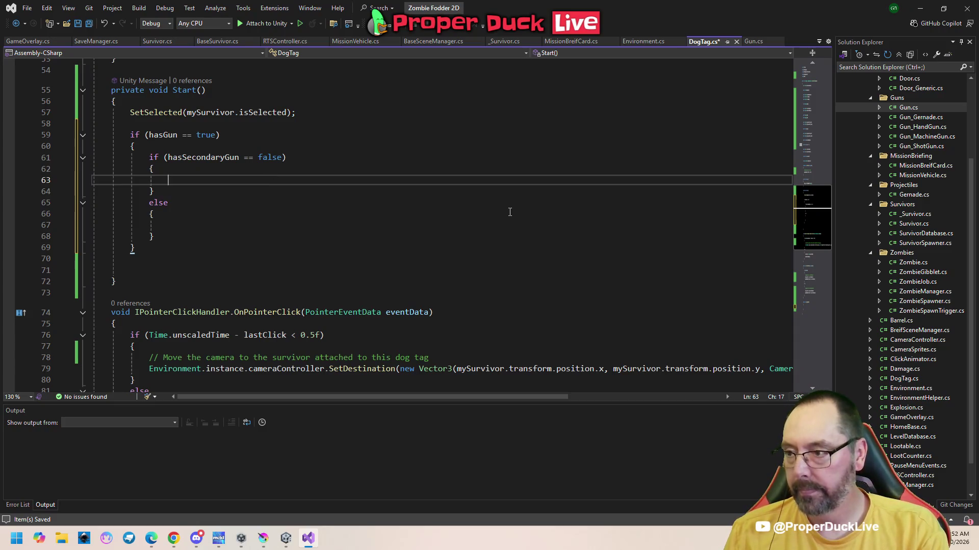
- In the no-secondary-gun branch, set gun1.sprite to gun1_Active_Sprite
type("gun")
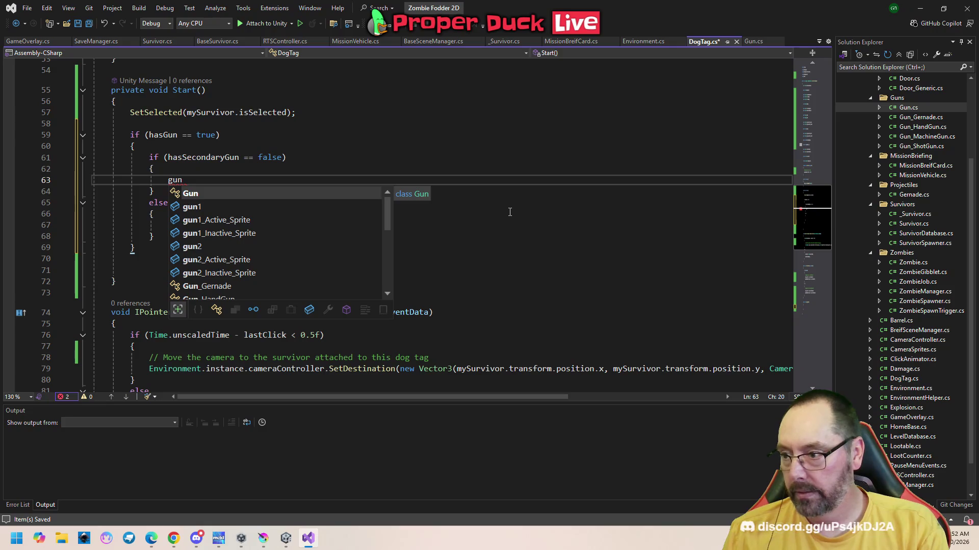
type("1.sprite =")
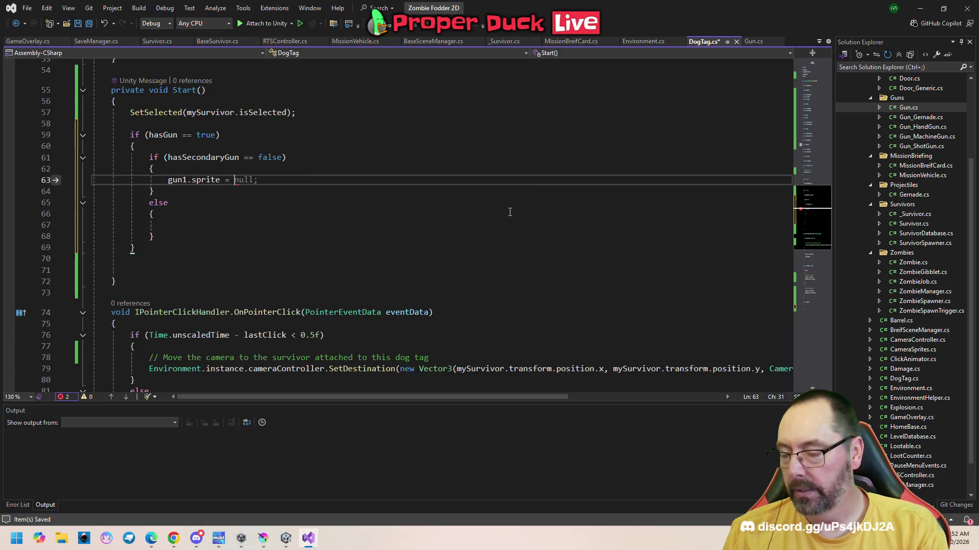
key("Tab")
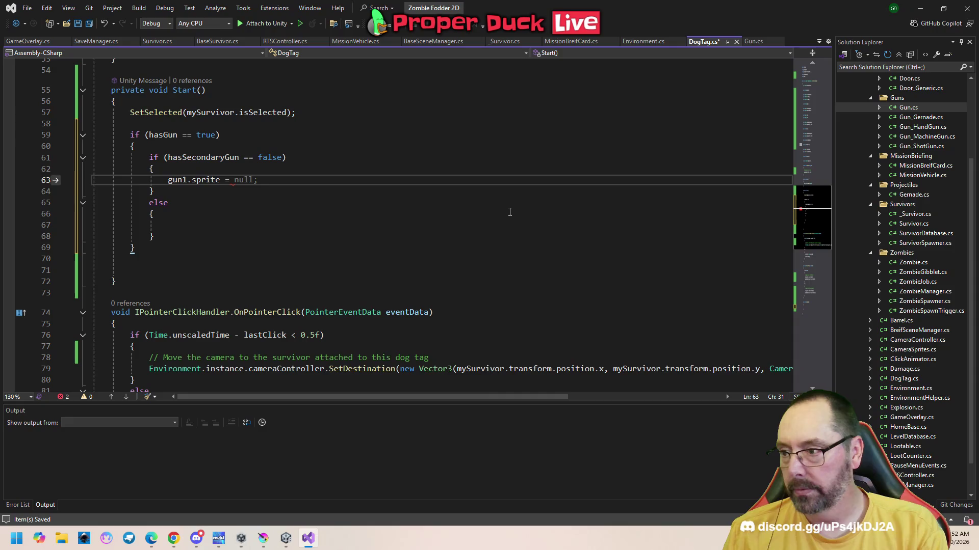
type("prim")
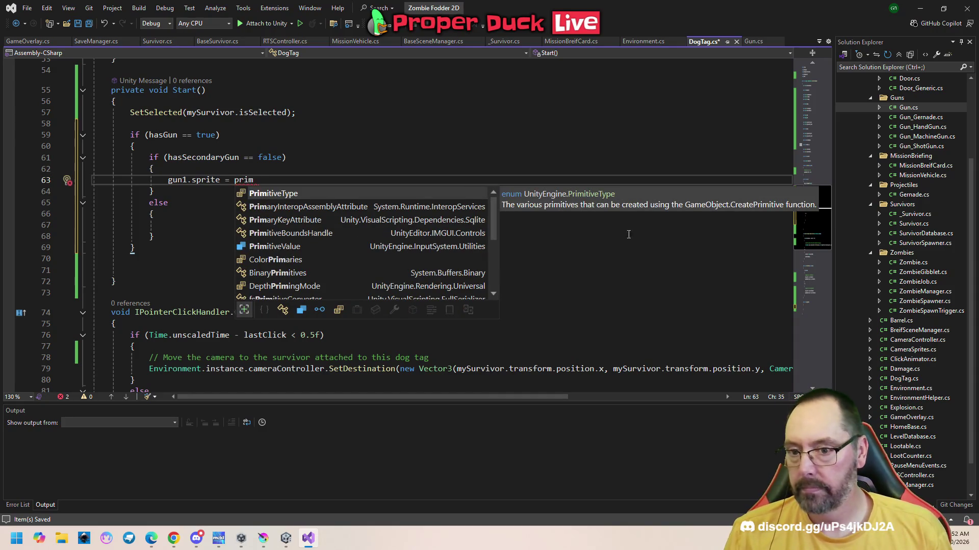
mouse_move(806, 244)
left_mouse_down()
mouse_move(819, 122)
mouse_move(825, 219)
left_mouse_up()
double_click(244, 236)
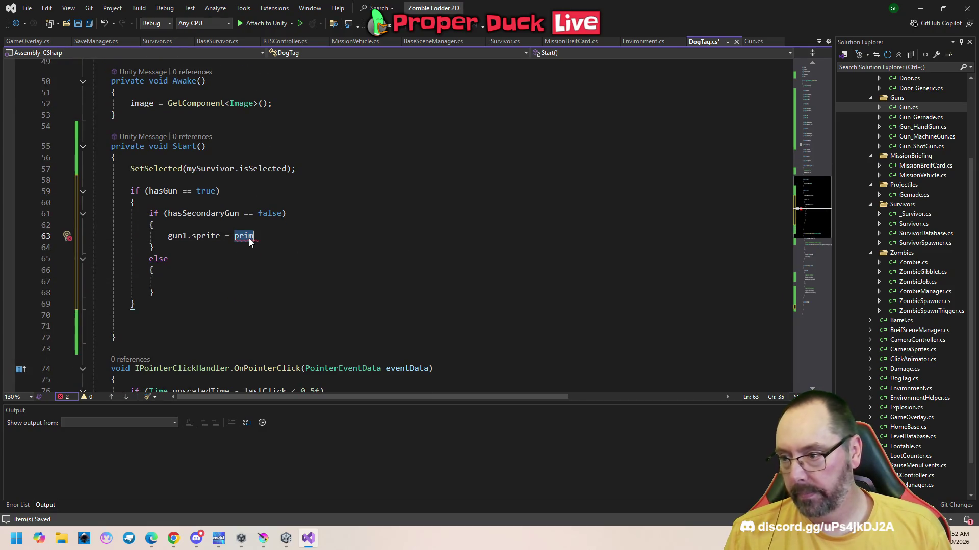
type("gun1")
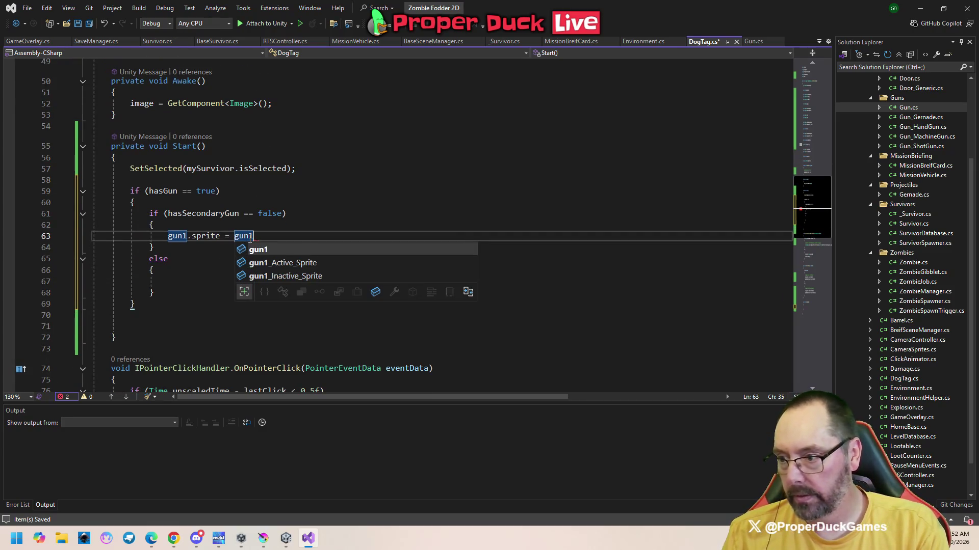
key("Down")
key("Tab")
type(";")
- In the else branch, set gun1.sprite to gun2_Inactive_Sprite
key("Down")
key("Down")
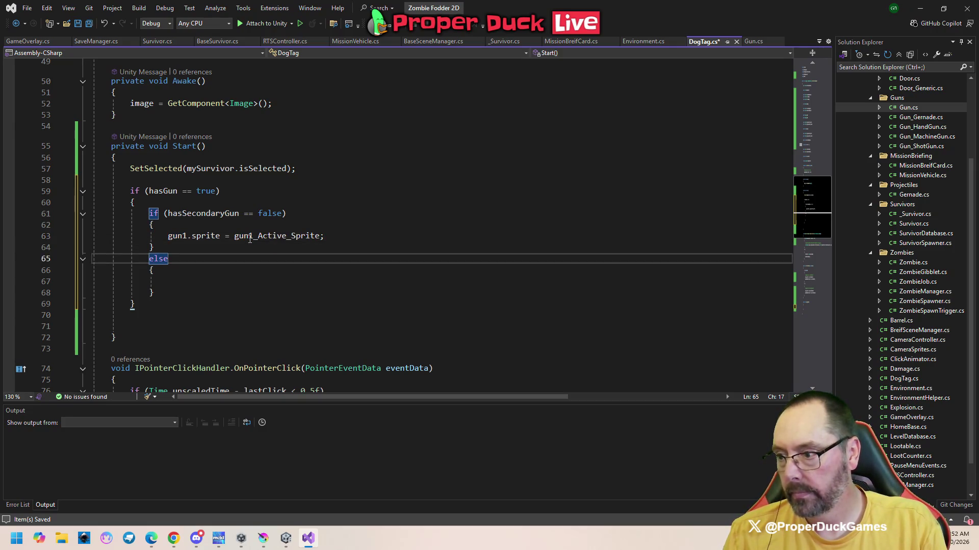
key("Down")
key("Down")
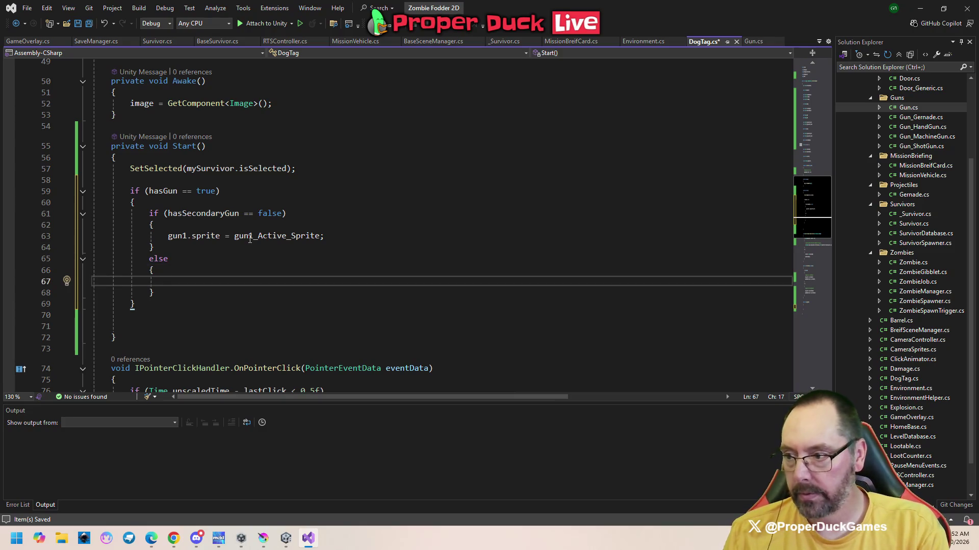
type("gun1.")
key("Tab")
type("gun2.in")
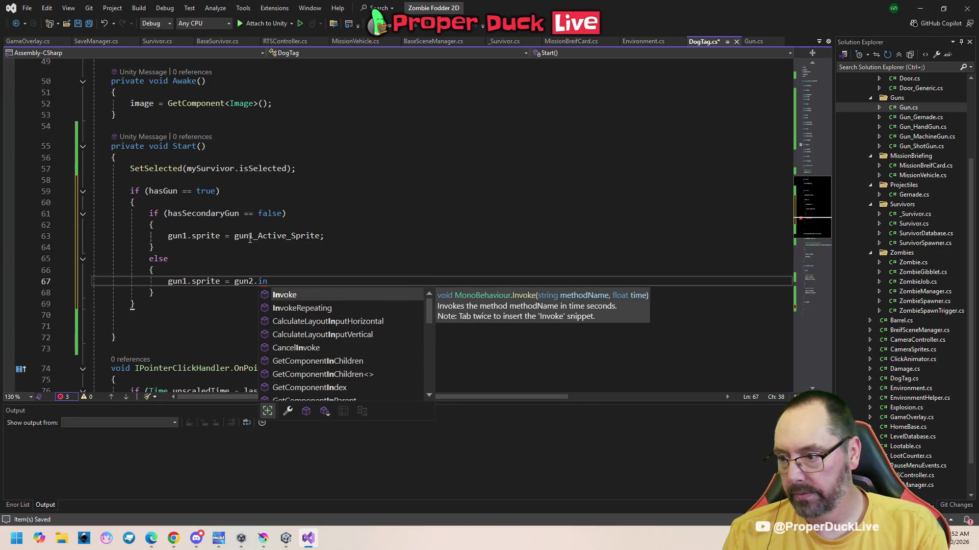
key("BackSpace")
key("BackSpace")
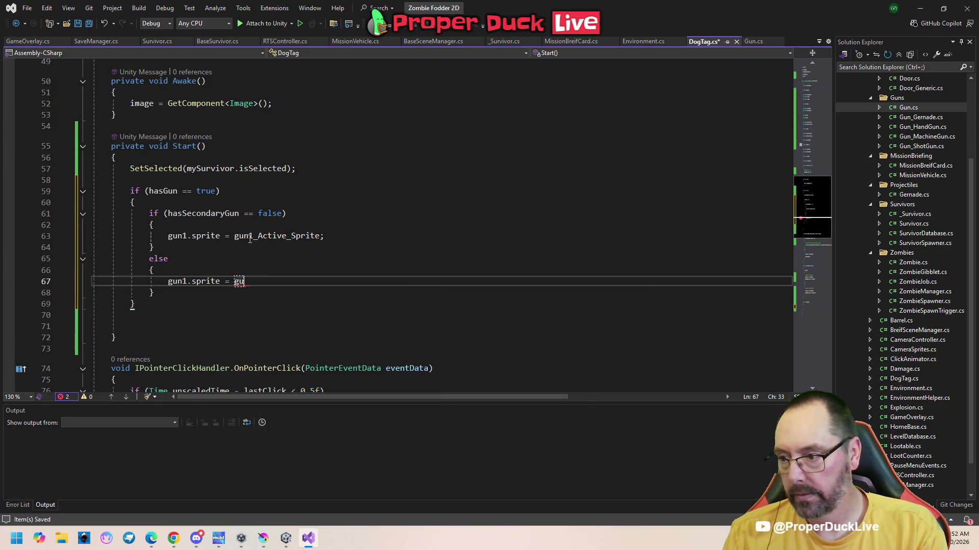
type("gun2_")
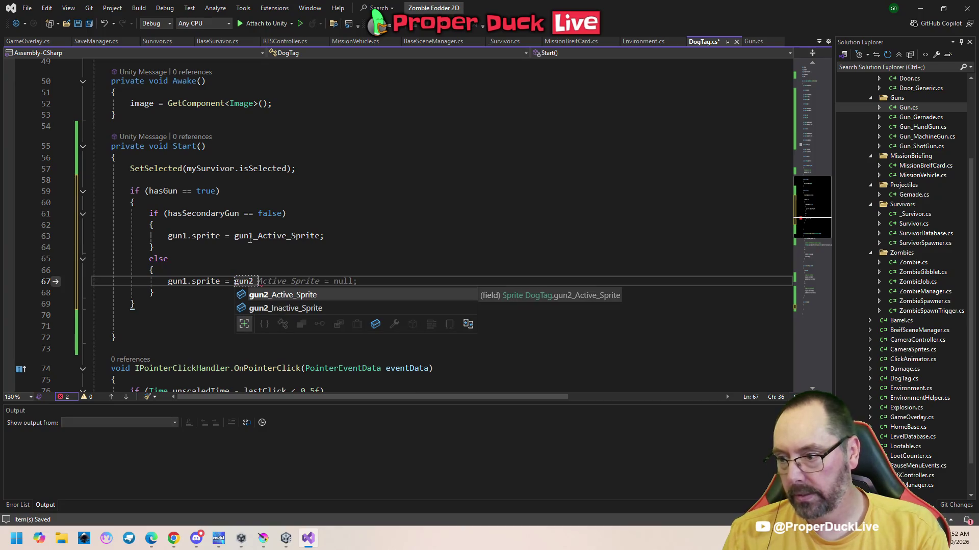
key("Tab")
type(";")
- Set gun2.sprite to gun1_Active_Sprite in the else branch and save DogTag.cs
key("Return")
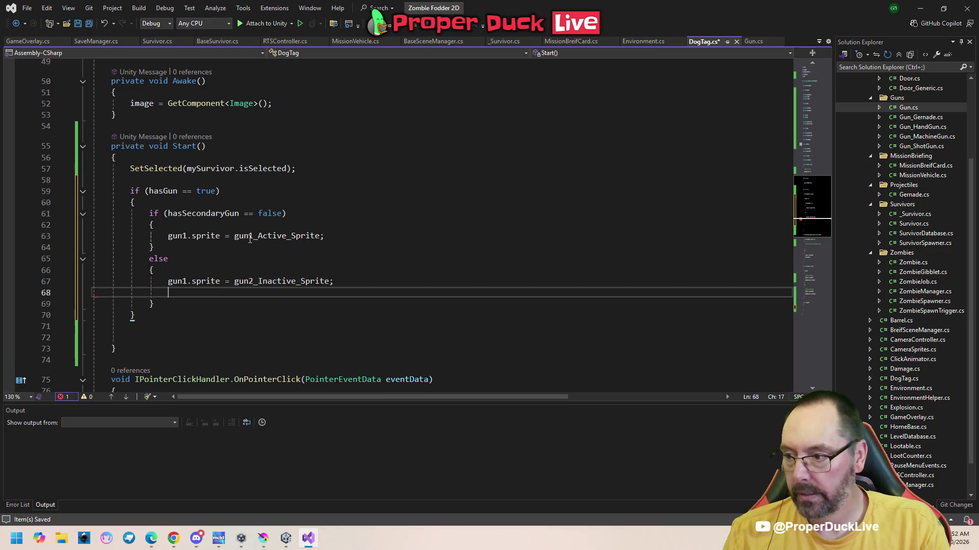
type("gun2.sprite")
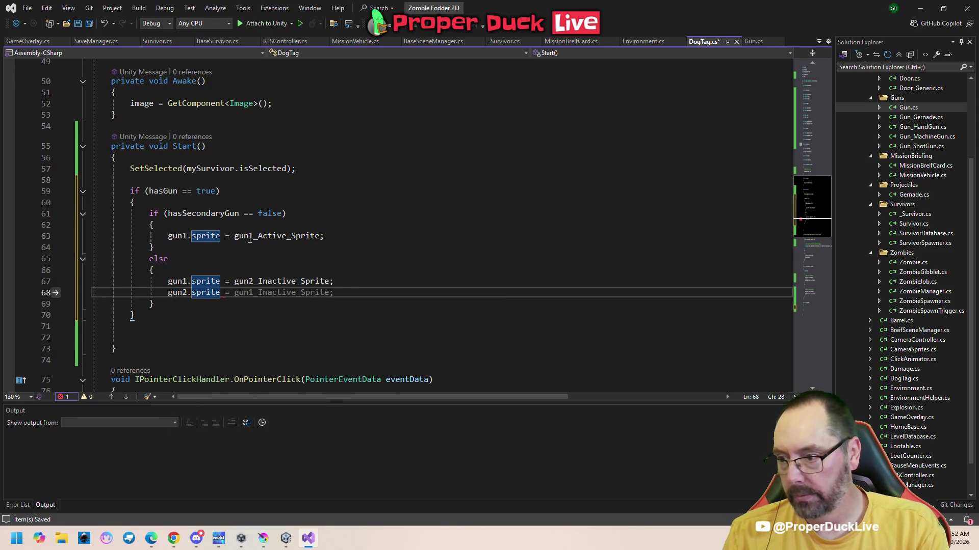
key("Tab")
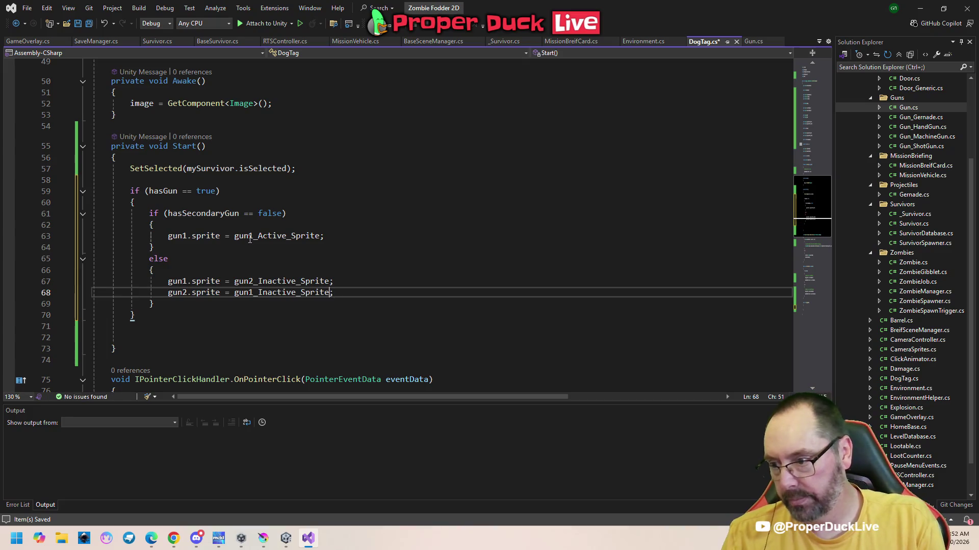
key("Left")
key("Left")
key("Left")
key("Delete")
key("Delete")
key("Delete")
type("A")
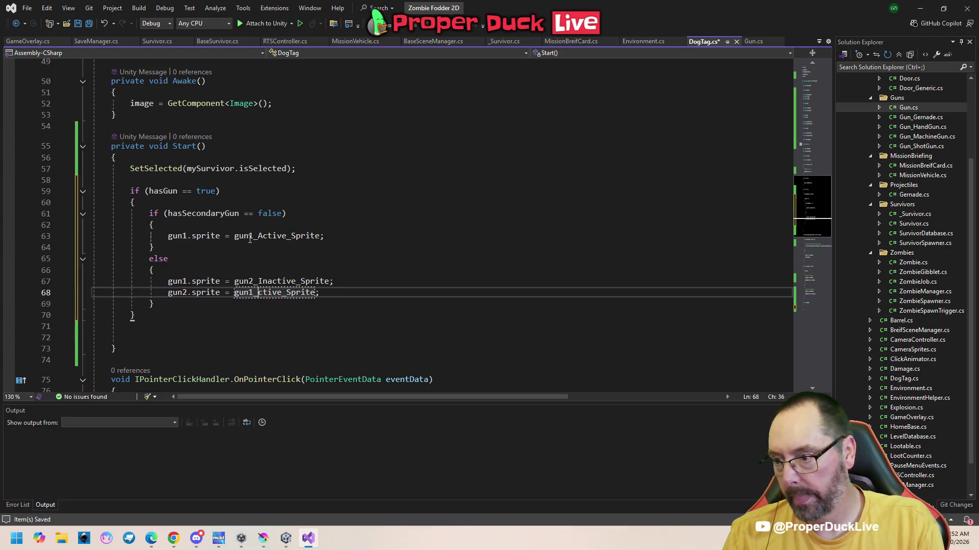
key("ctrl+s")
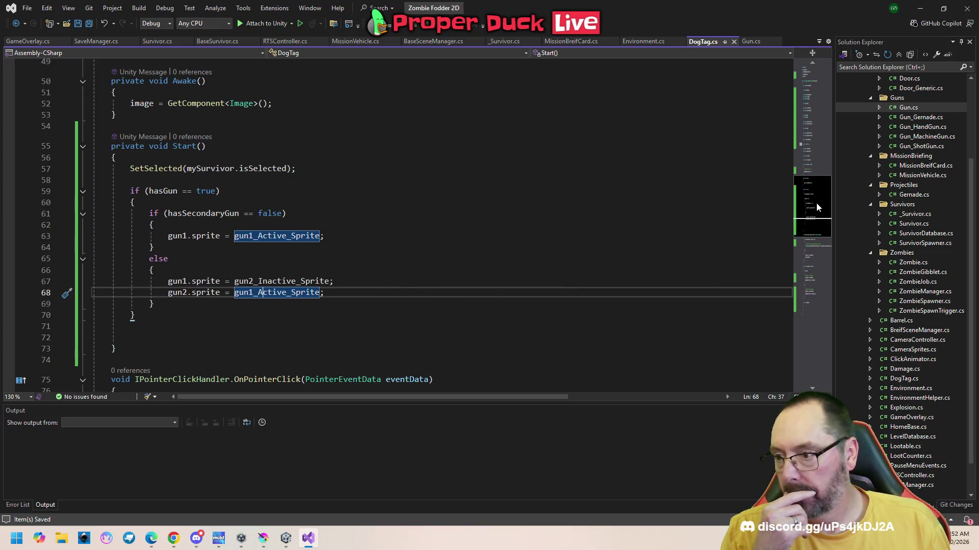
mouse_move(816, 203)
left_mouse_down()
mouse_move(812, 151)
mouse_move(810, 275)
left_mouse_up()
- In ToggleGun, add an if (hasSecondaryGun == true) block that increments whichGun
left_click(210, 169)
left_click(217, 290)
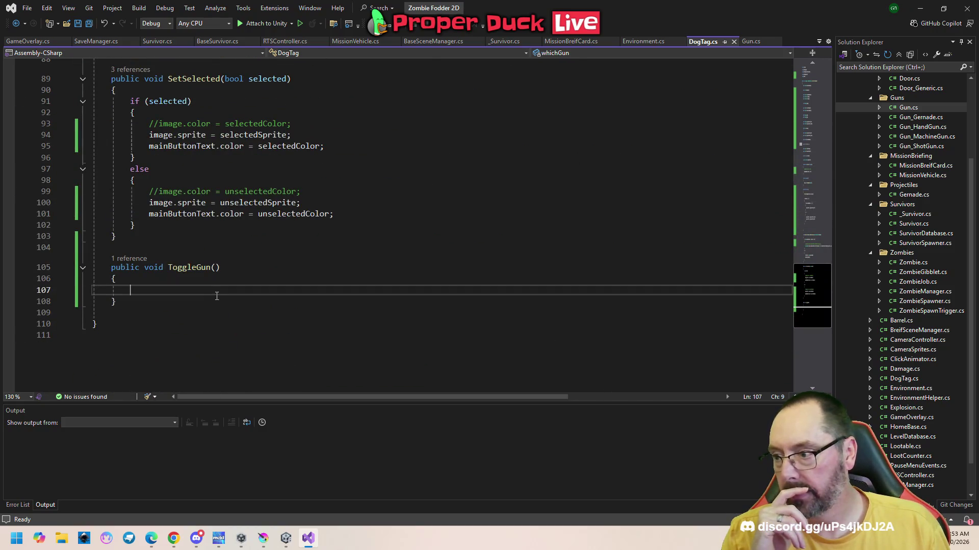
type("if (")
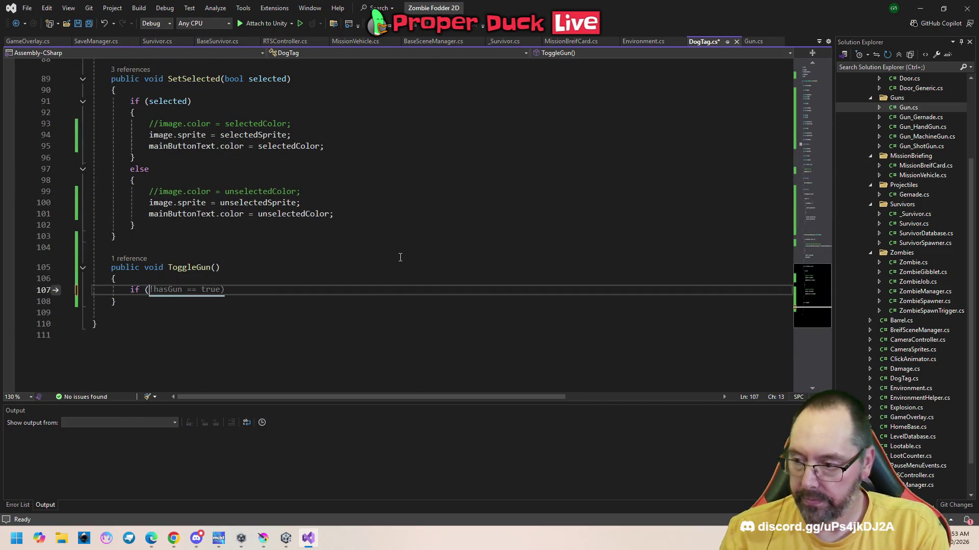
type("has")
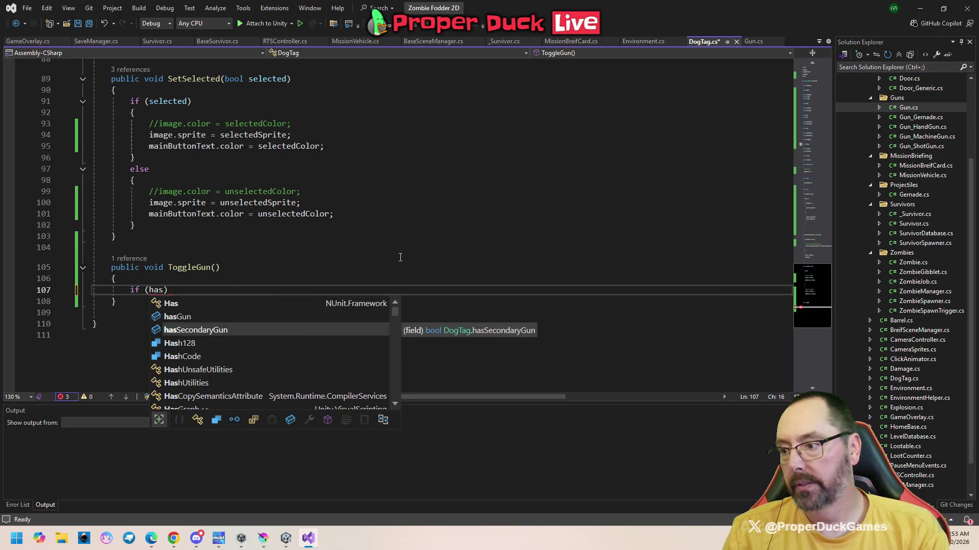
key("Tab")
type("==  true)")
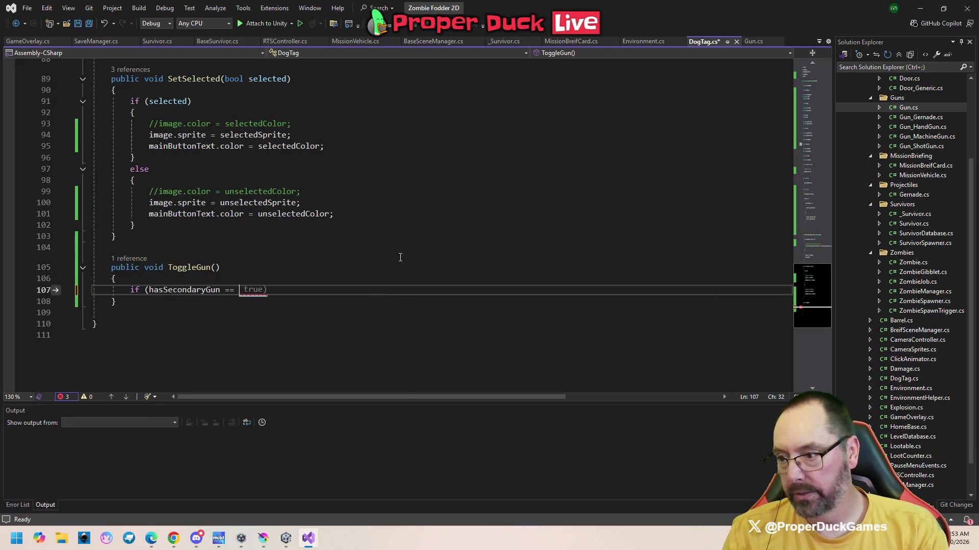
key("Return")
type("{")
key("Return")
type("whic")
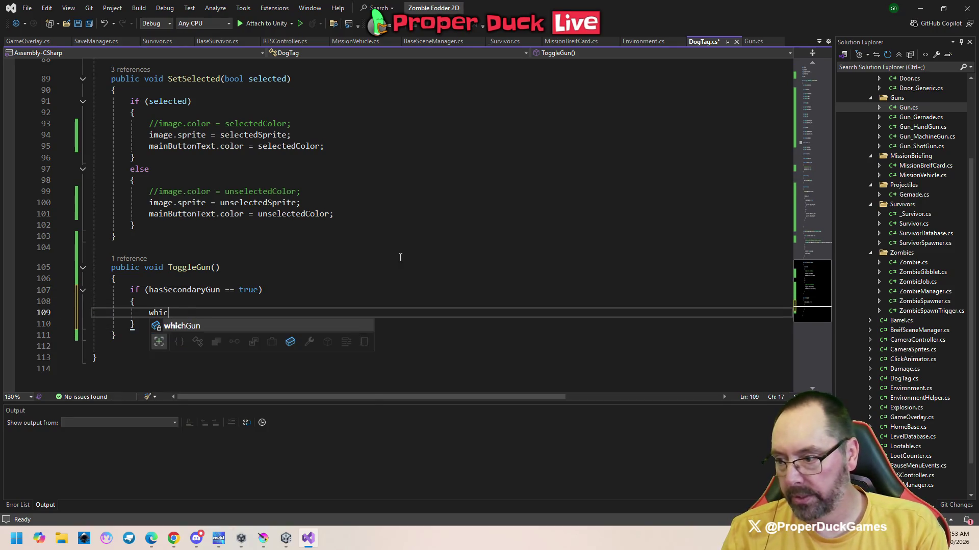
key("Tab")
type("++;")
key("Return")
- Reset whichGun to 1 whenever it reaches 3
type("if (")
key("Tab")
key("Left")
key("Left")
key("Left")
type("3")
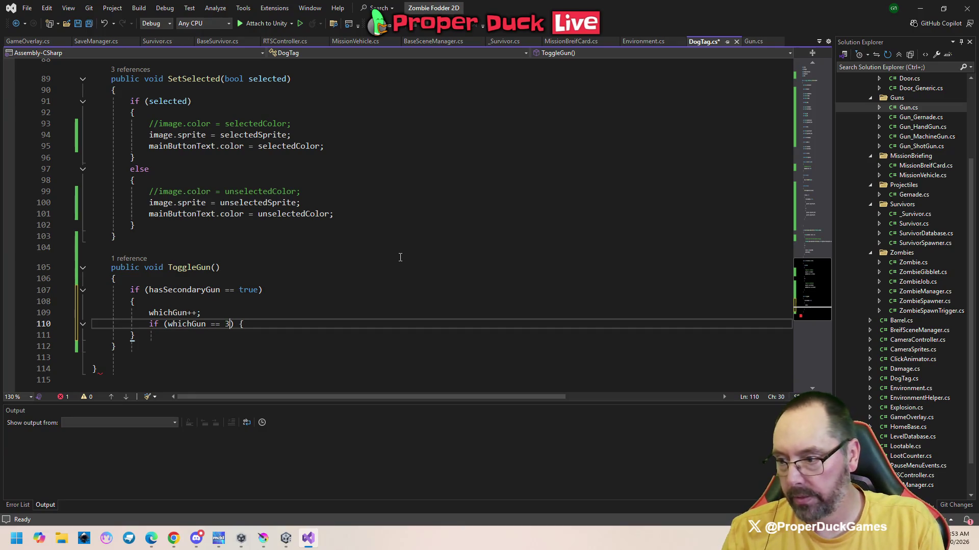
key("Return")
key("Up")
key("End")
key("BackSpace")
key("BackSpace")
key("Down")
type("w")
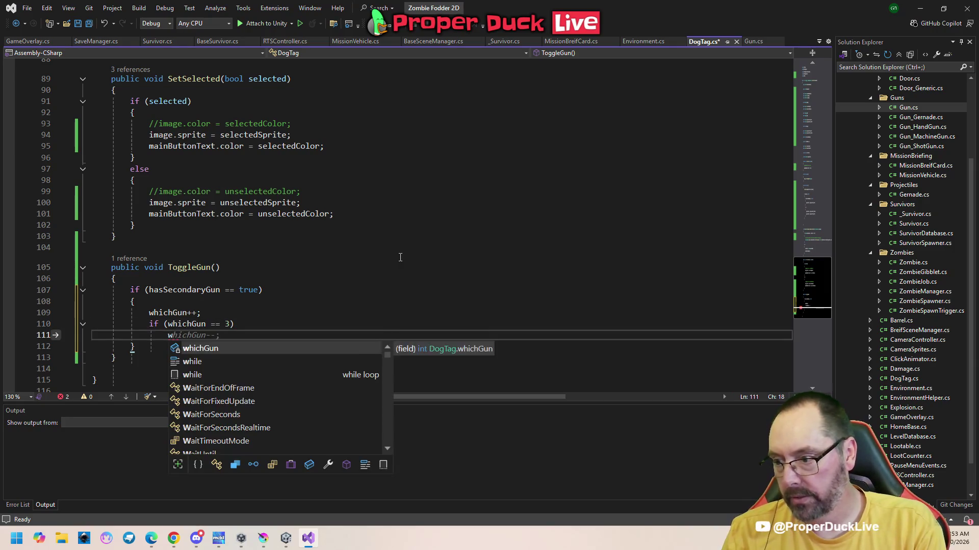
type("hichGun = 1")
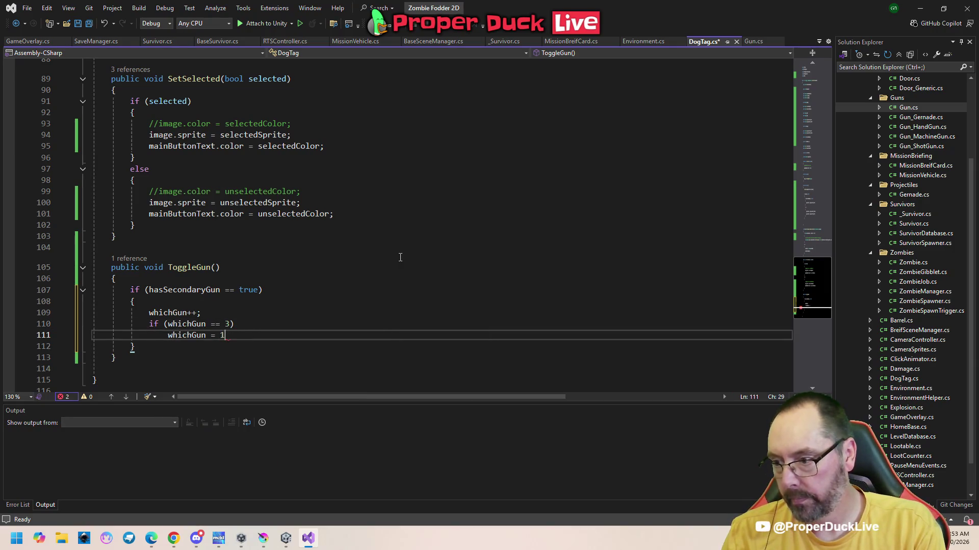
key("Return")
key("Return")
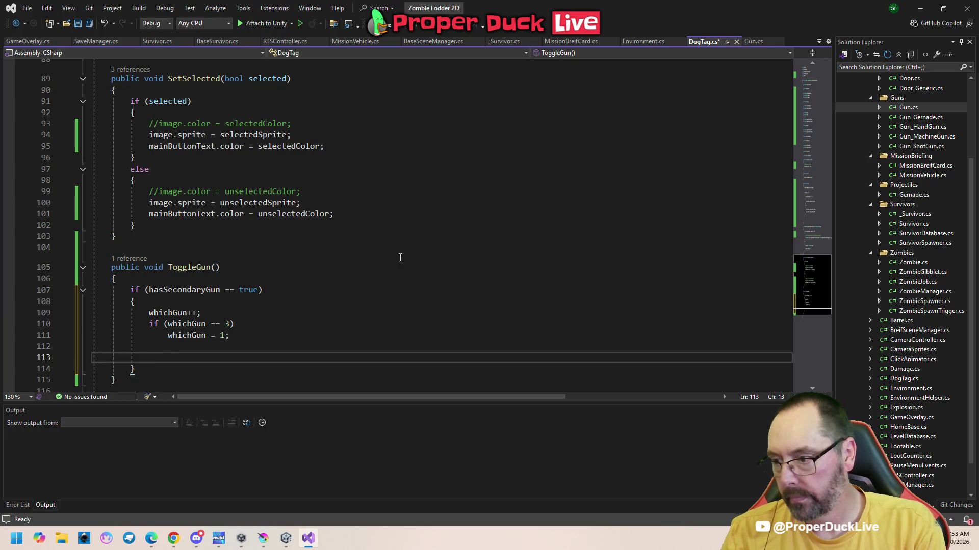
- Add an empty if (whichGun == 1) block for gun 1
type("if (")
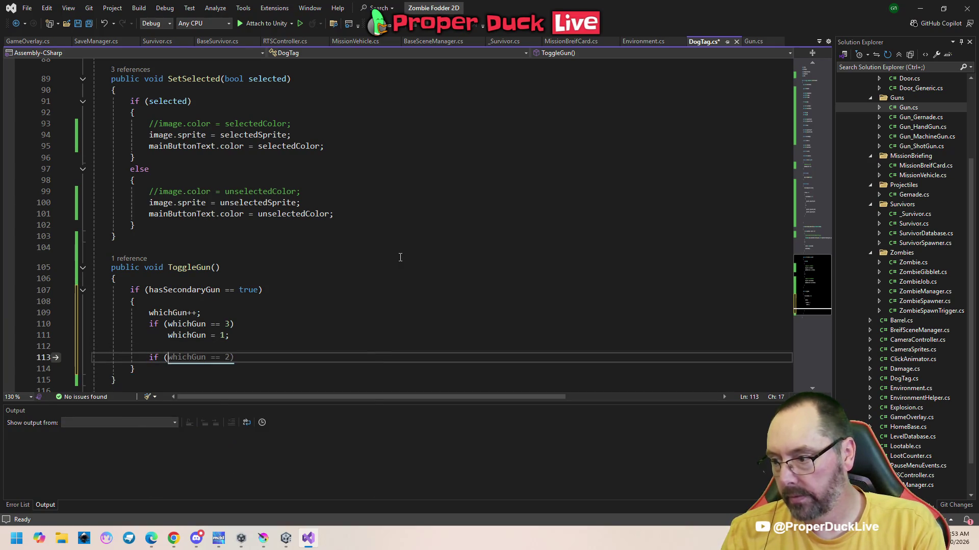
key("Tab")
key("BackSpace")
key("BackSpace")
type("1)")
key("Return")
type("{")
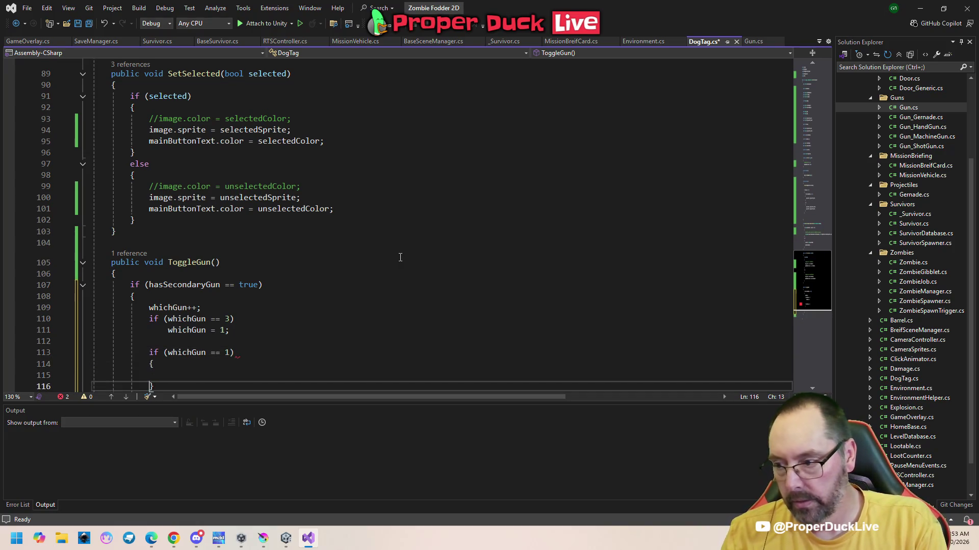
key("Return")
key("Down")
key("Return")
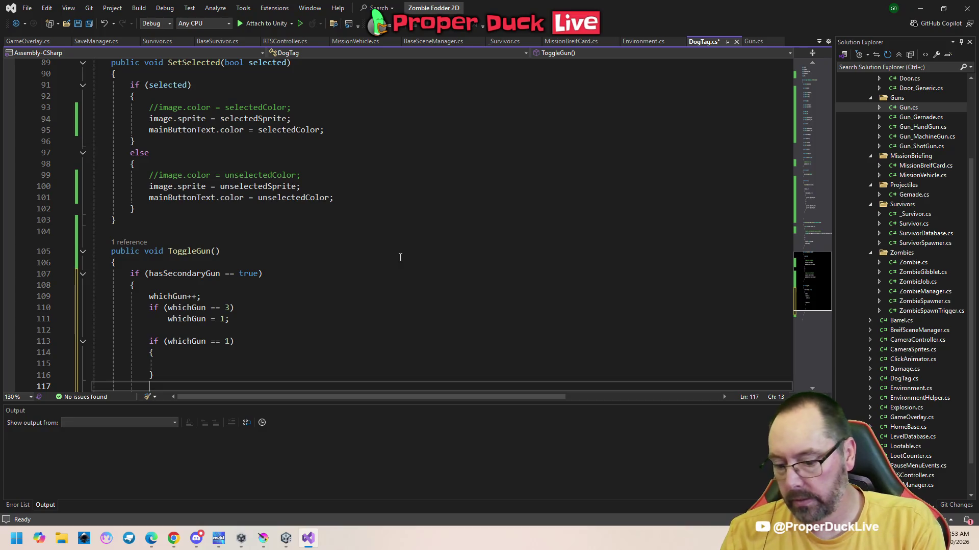
- Add an empty else if (whichGun == 2) block for gun 2
type("else")
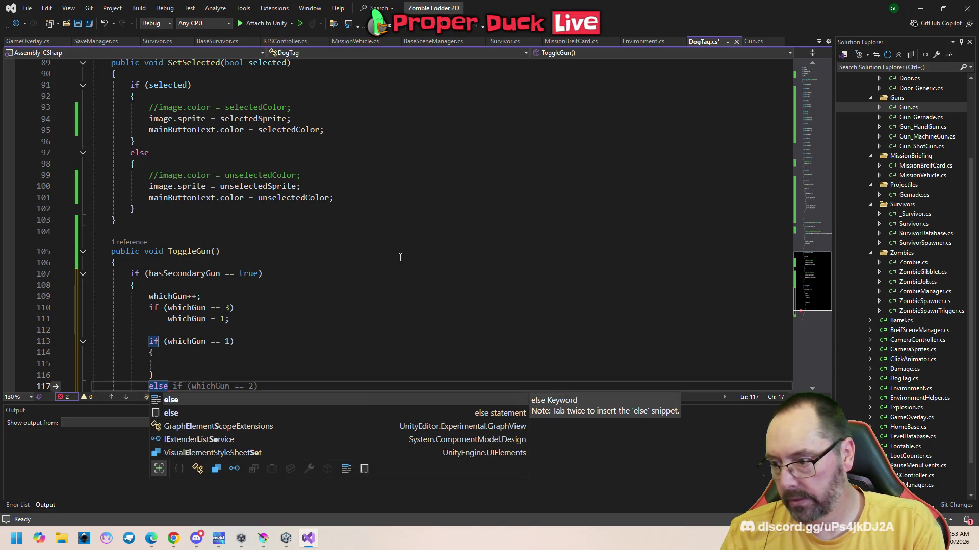
key("Tab")
key("Return")
type("{")
key("Return")
key("Down")
left_click(288, 181)
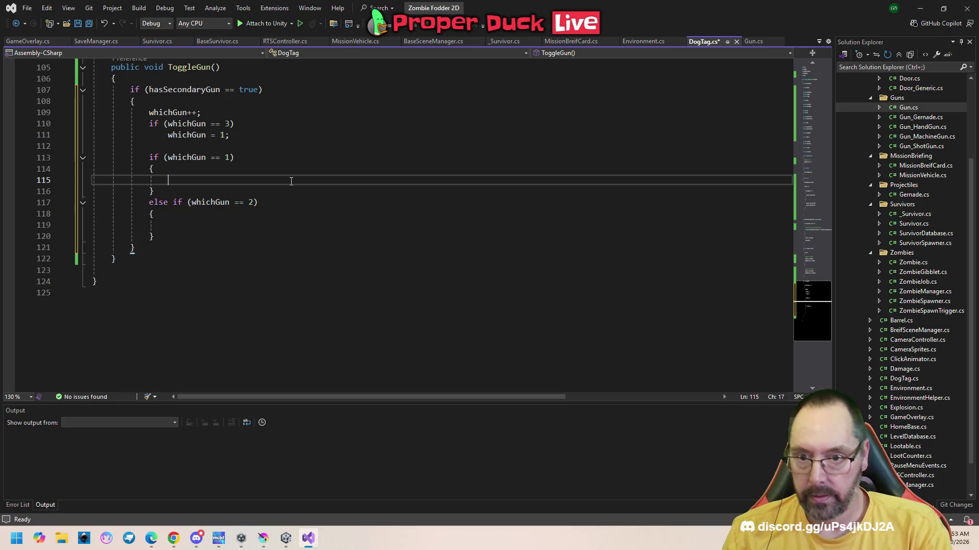
right_click(291, 181)
- Copy Start's two sprite assignment lines into both the gun 1 and gun 2 branches
left_click(214, 157)
scroll(333, 246, "up", 12)
scroll(333, 246, "up", 6)
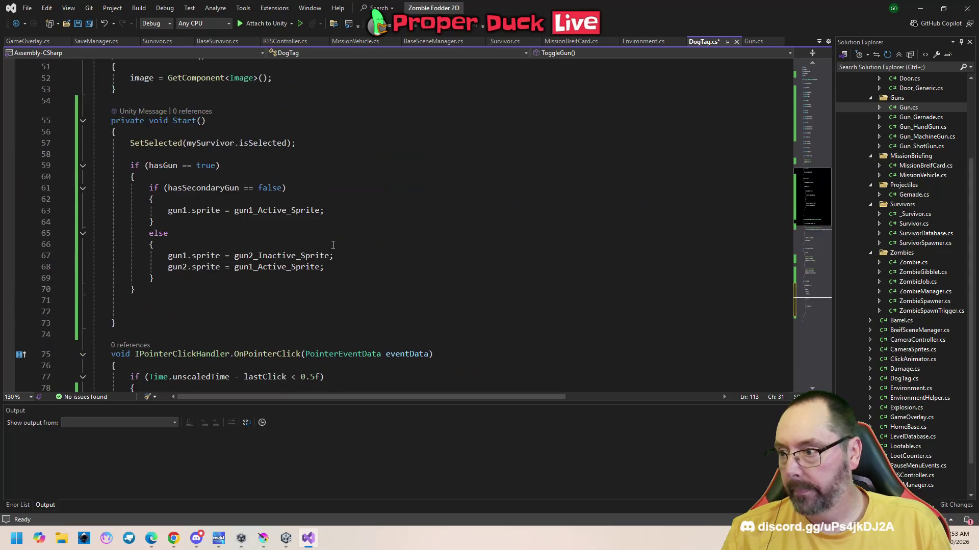
left_click_drag(167, 255, 349, 272)
key("ctrl+c")
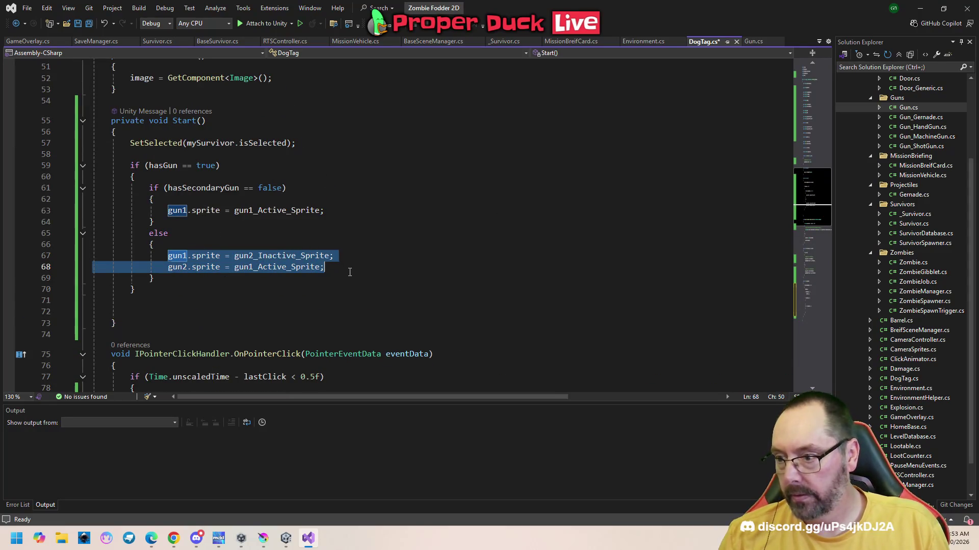
scroll(349, 284, "down", 18)
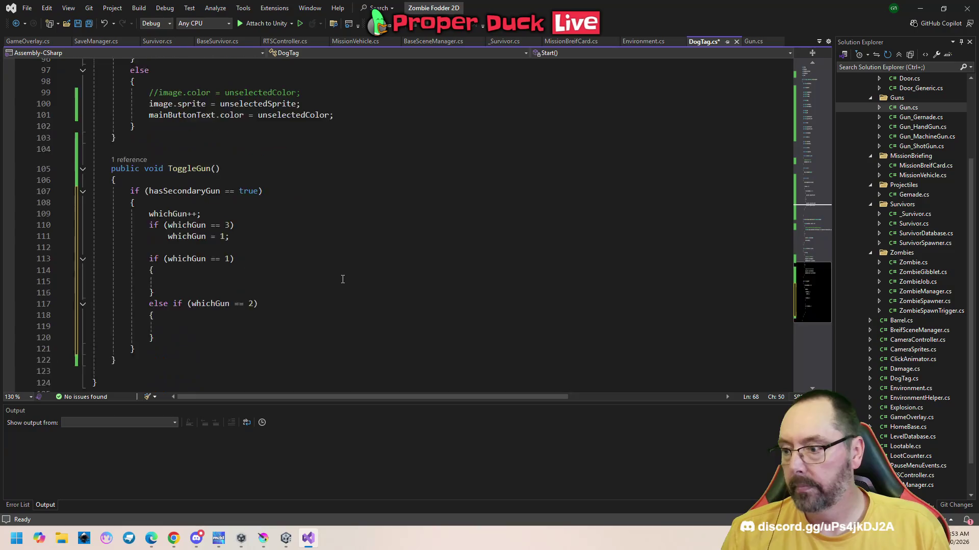
left_click(235, 182)
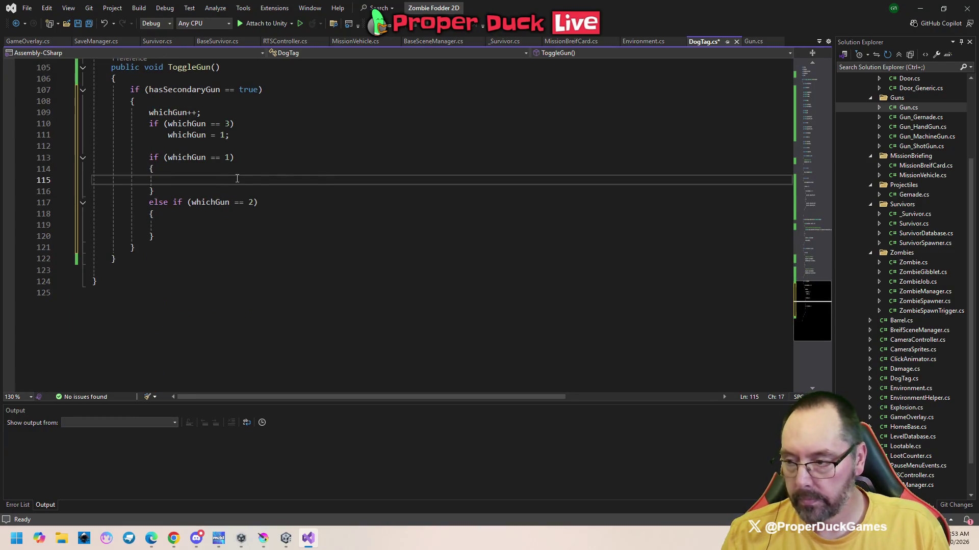
key("ctrl+v")
left_click(194, 236)
key("ctrl+v")
- In the gun 2 branch, use gun2_Active_Sprite and gun1_Inactive_Sprite, then save DogTag.cs
left_click(185, 237)
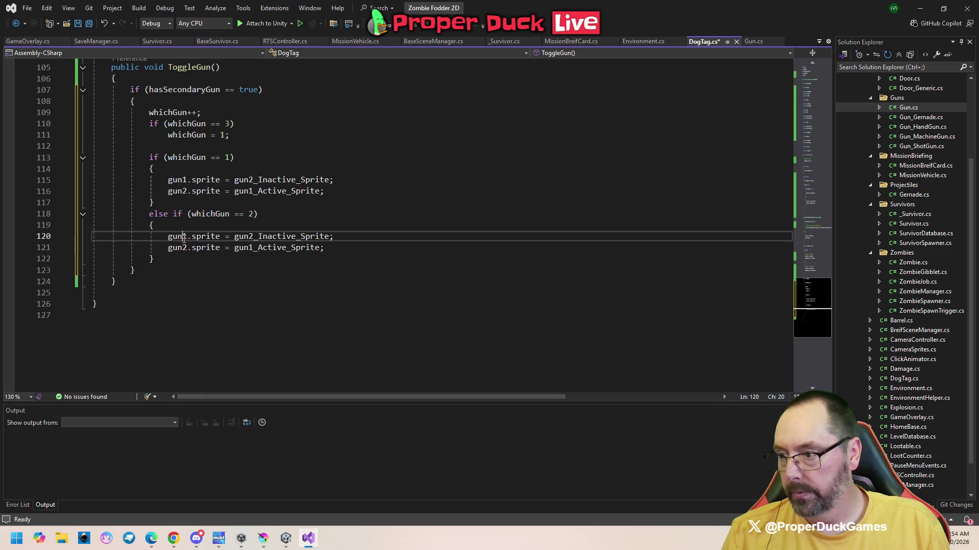
left_click(250, 237)
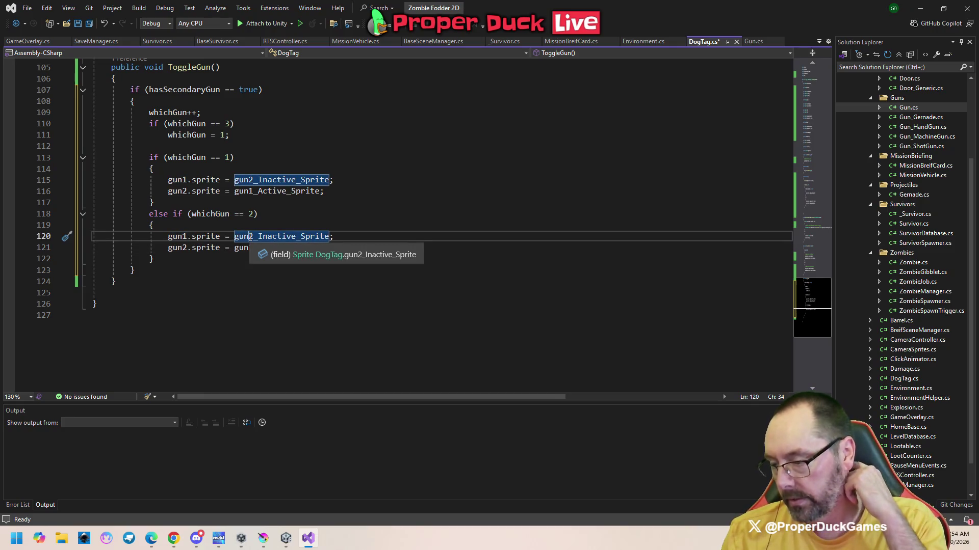
left_click(330, 220)
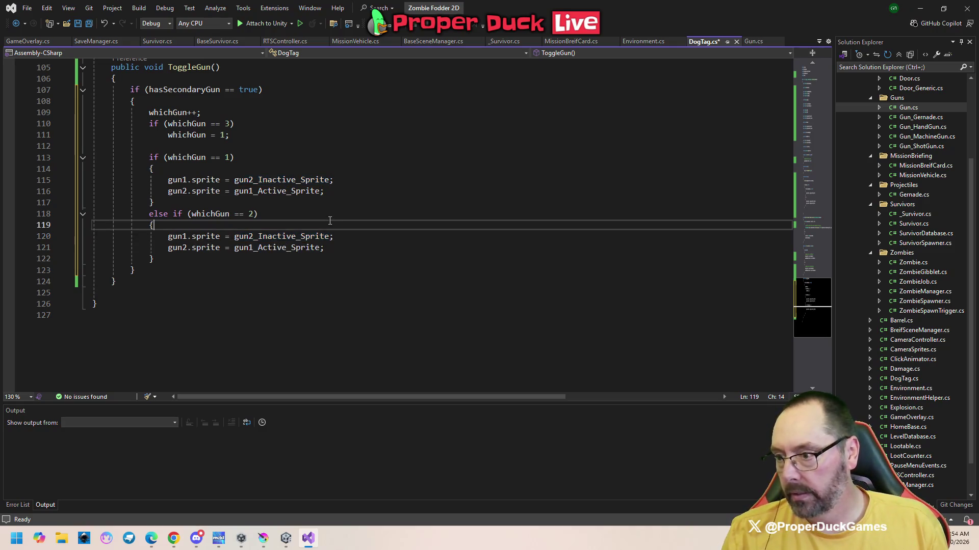
double_click(266, 237)
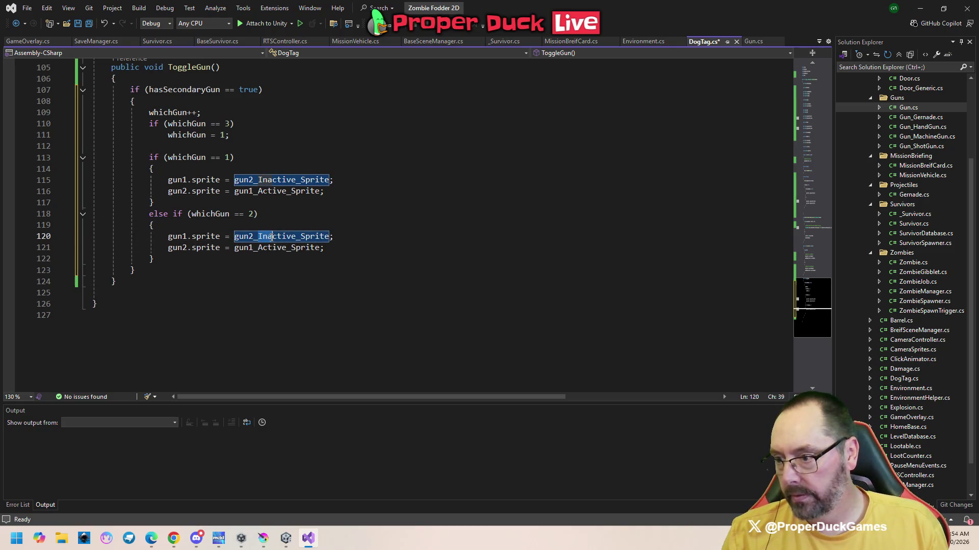
type("gun2_Active_Sprite")
key("Down")
key("Delete")
type("Ina")
key("ctrl+s")
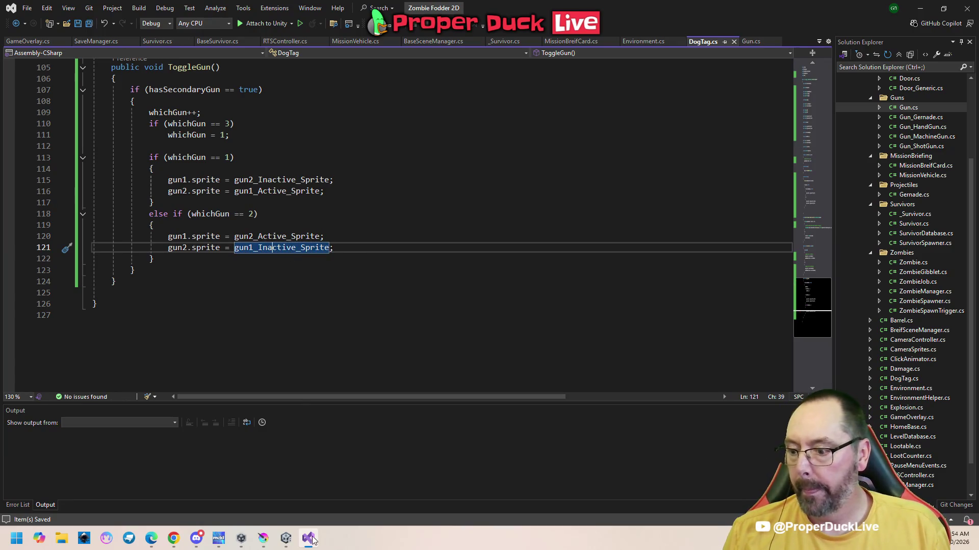
- Return to the Unity editor and play the game to test the gun toggle
left_click(286, 538)
left_click(252, 497)
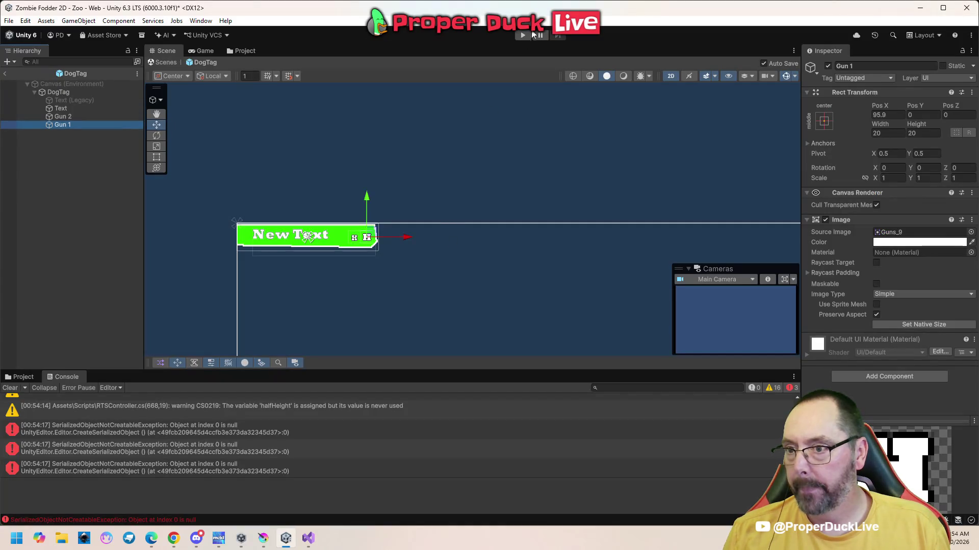
left_click(524, 35)
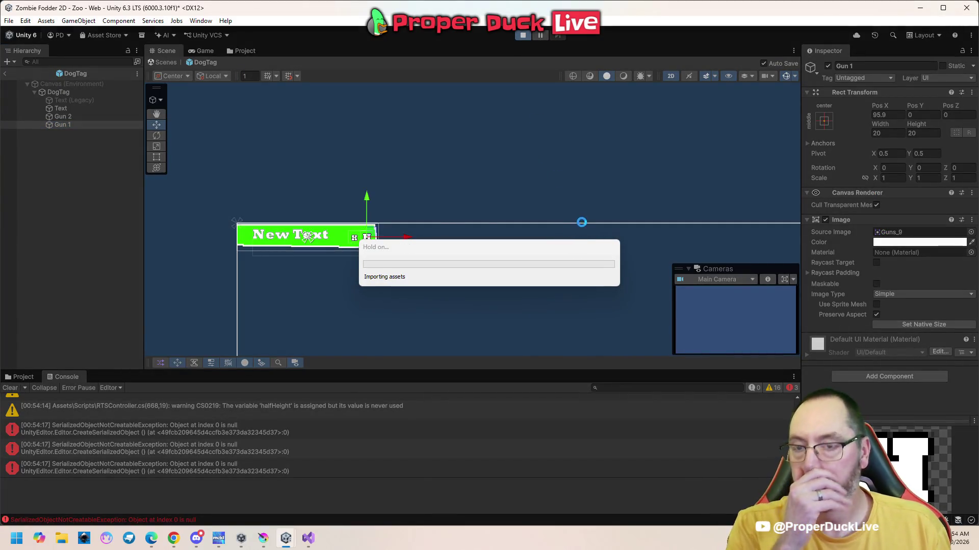
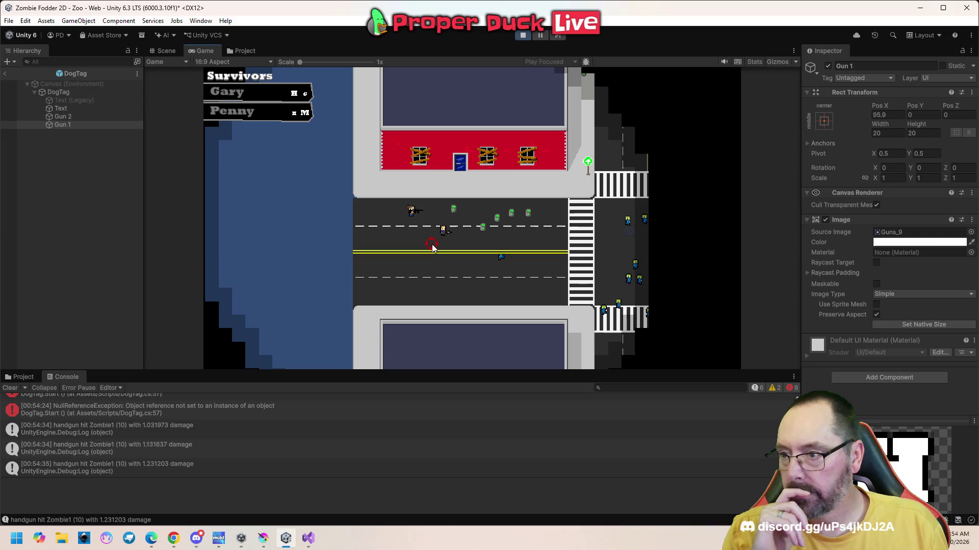
- Select the survivor Penny, stop the test play, and bring up DogTag.cs in Visual Studio
left_click_drag(402, 199, 441, 230)
left_click(430, 220)
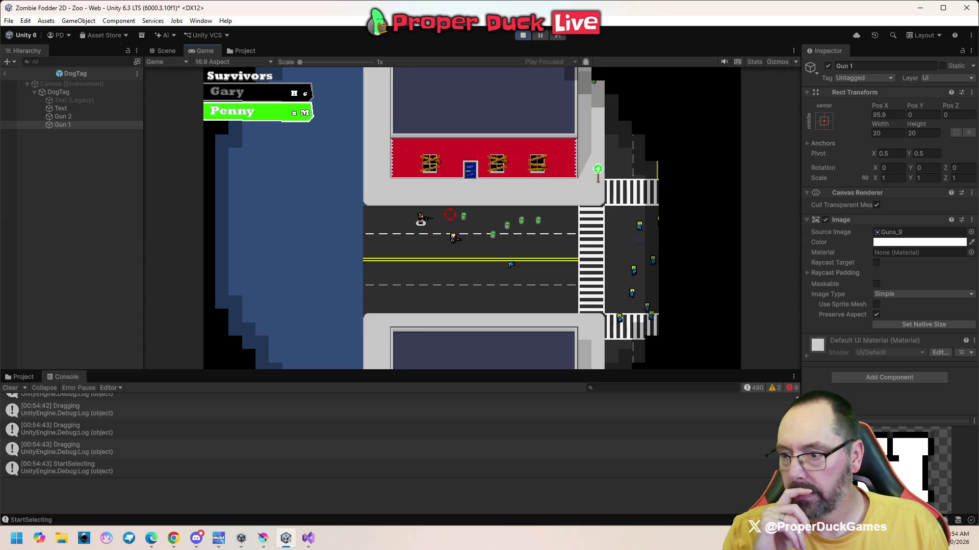
key("Escape")
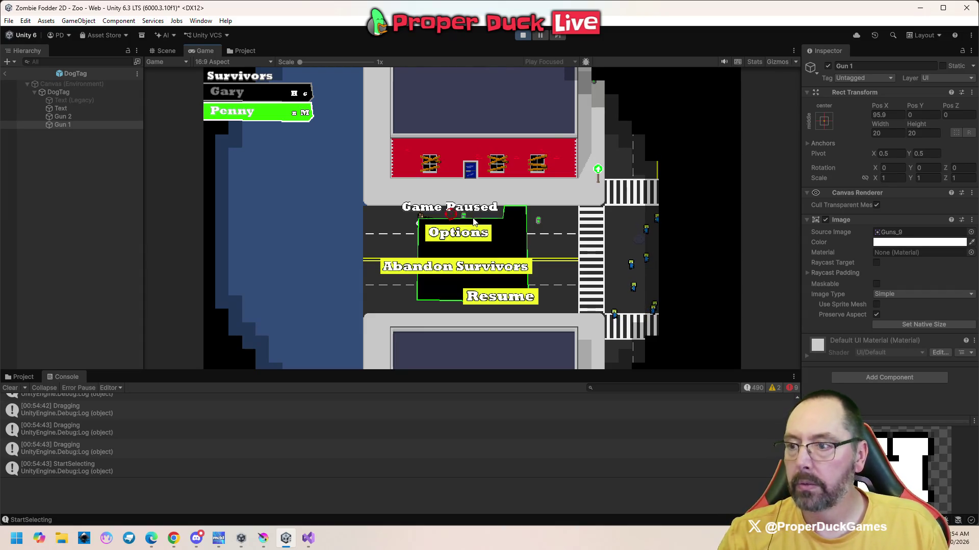
left_click(522, 35)
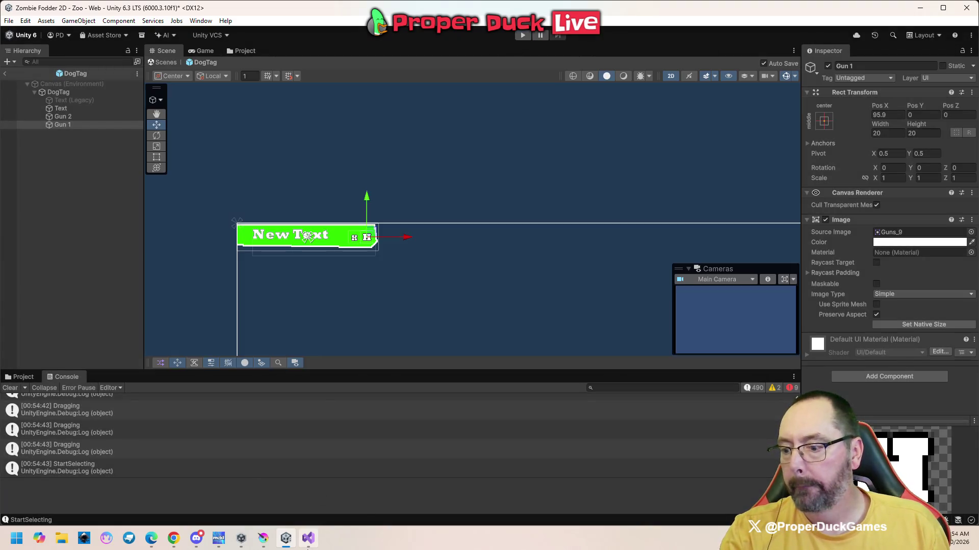
mouse_move(308, 547)
left_click(311, 489)
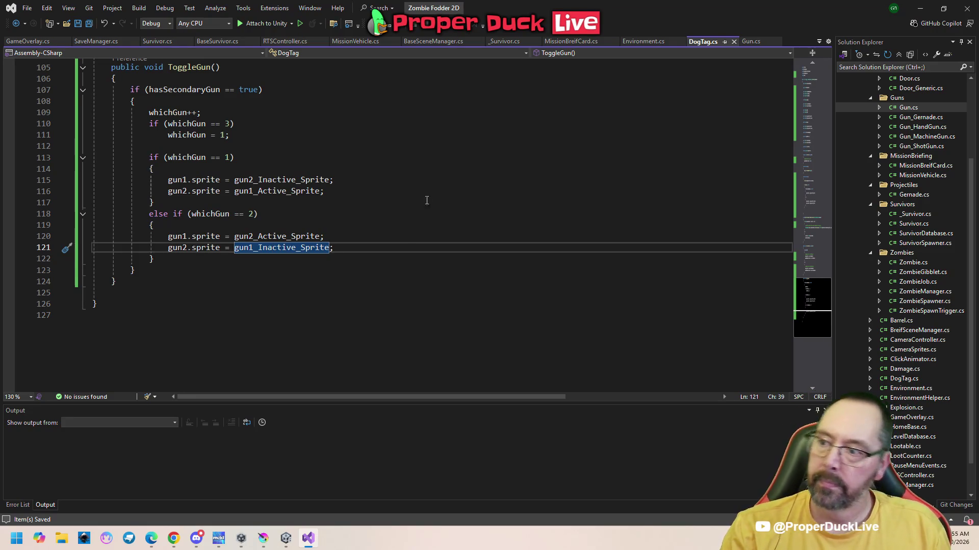
- Add gun1.sprite = null; and gun2.sprite = null; after Awake's GetComponent line, save, and return to Unity
scroll(421, 245, "up", 12)
scroll(421, 245, "up", 8)
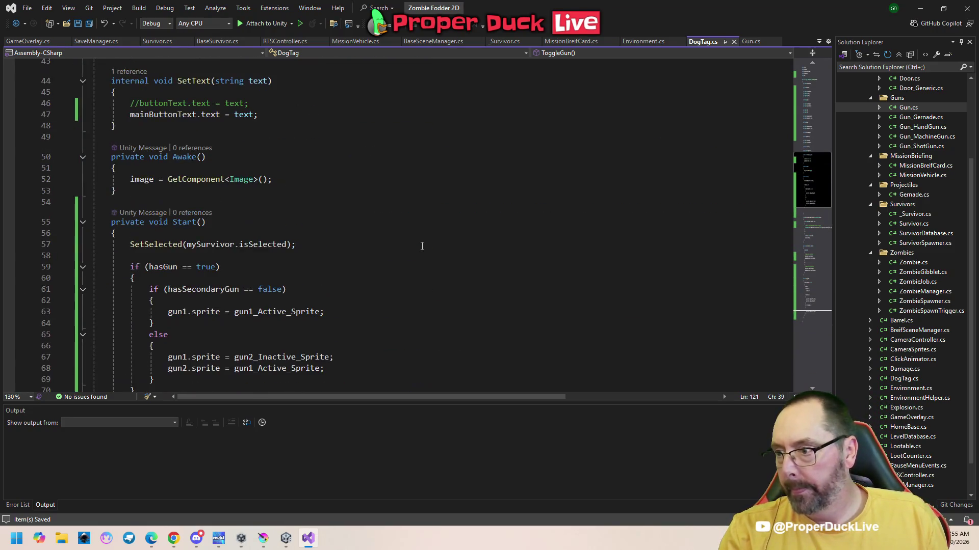
scroll(422, 247, "up", 1)
left_click(298, 218)
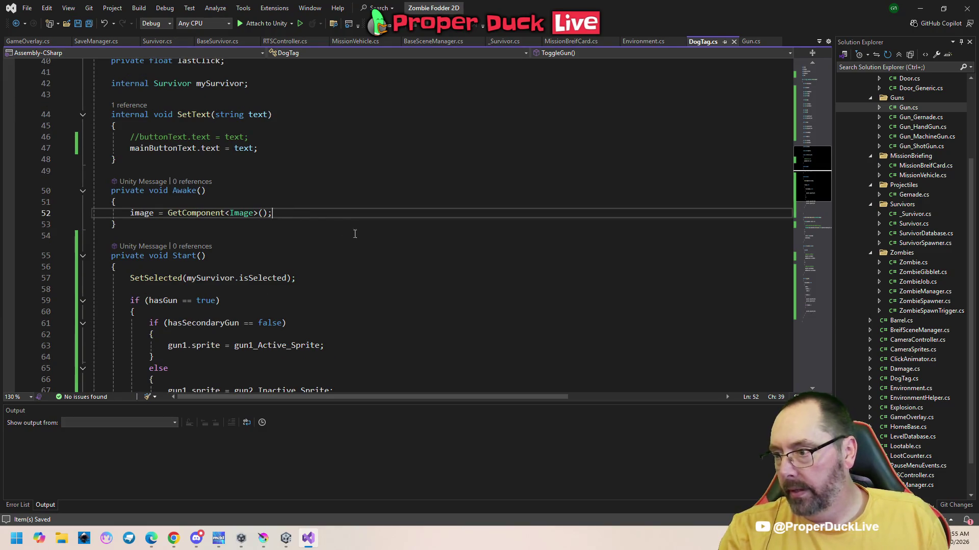
key("Return")
type("gun")
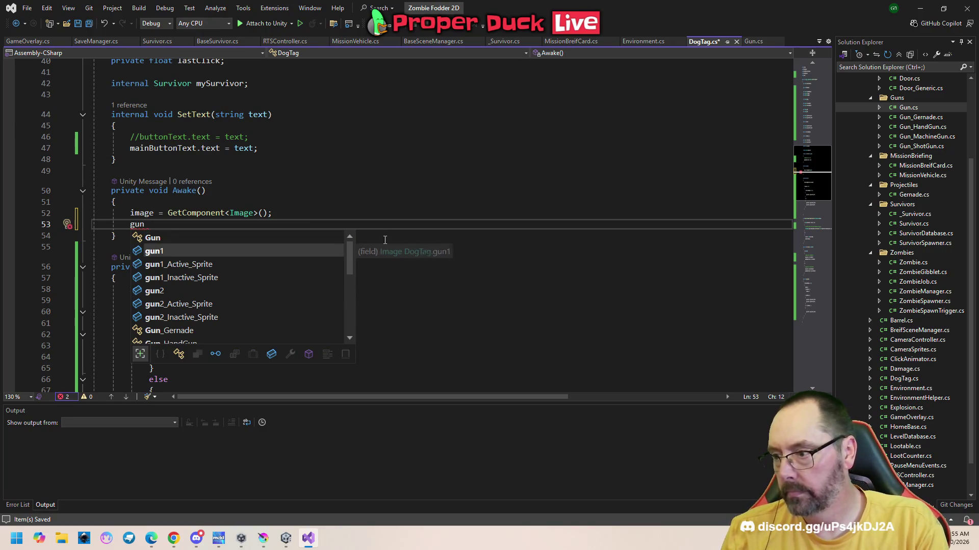
type("1.sprite = null;'")
key("Return")
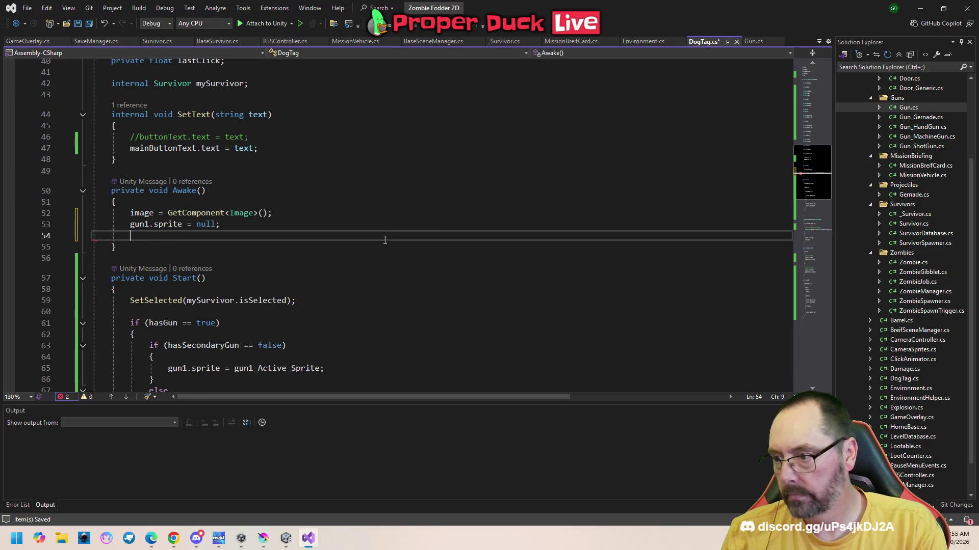
key("Tab")
key("ctrl+s")
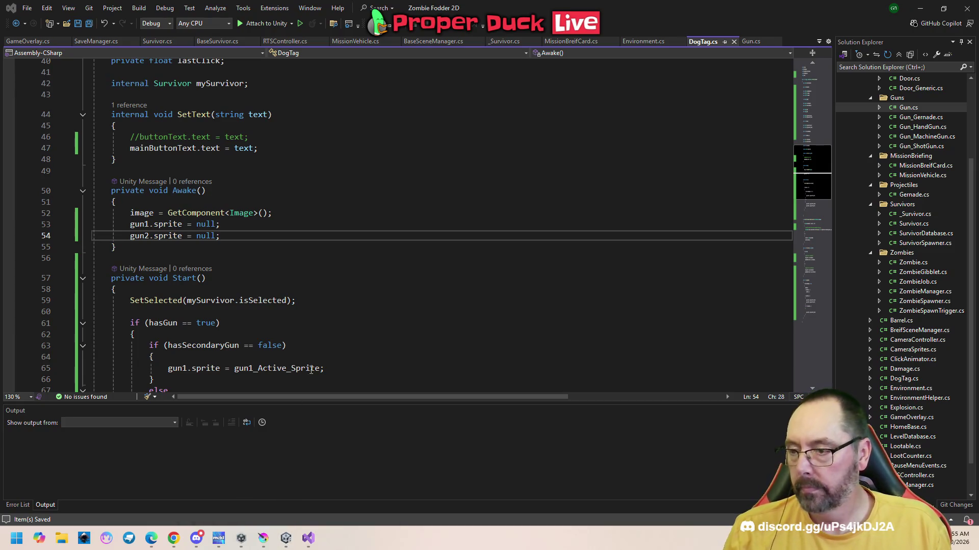
key("alt+Tab")
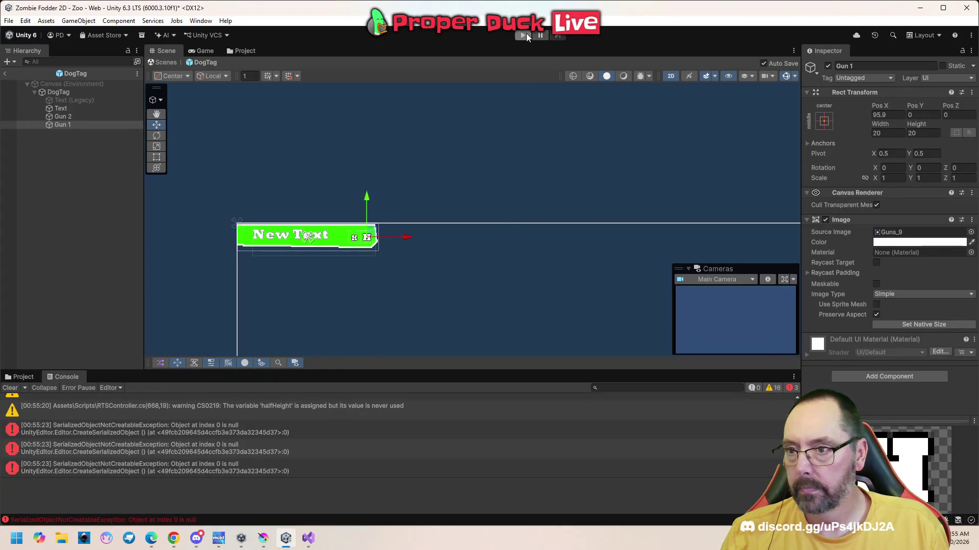
- Play-test the game to check the survivor gun icons, then stop play mode
left_click(523, 35)
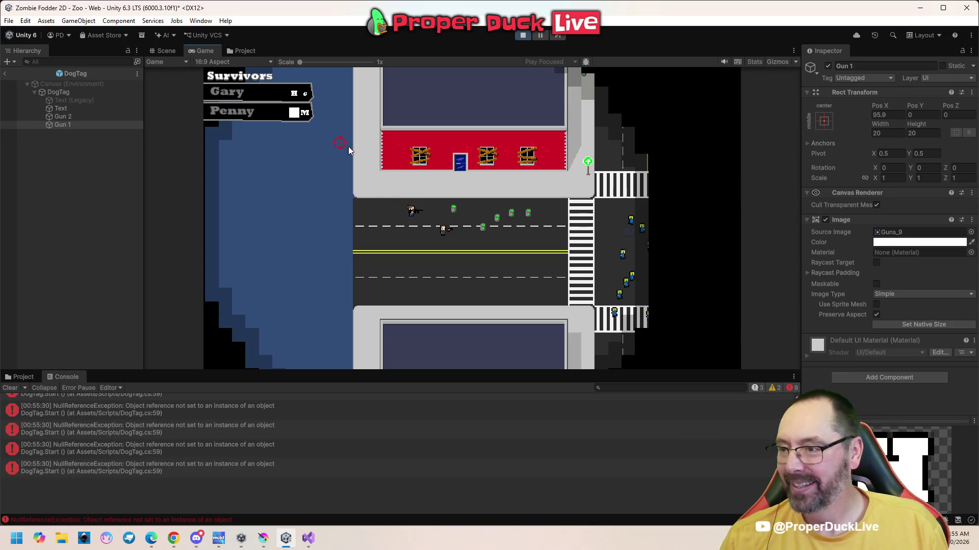
left_click(523, 35)
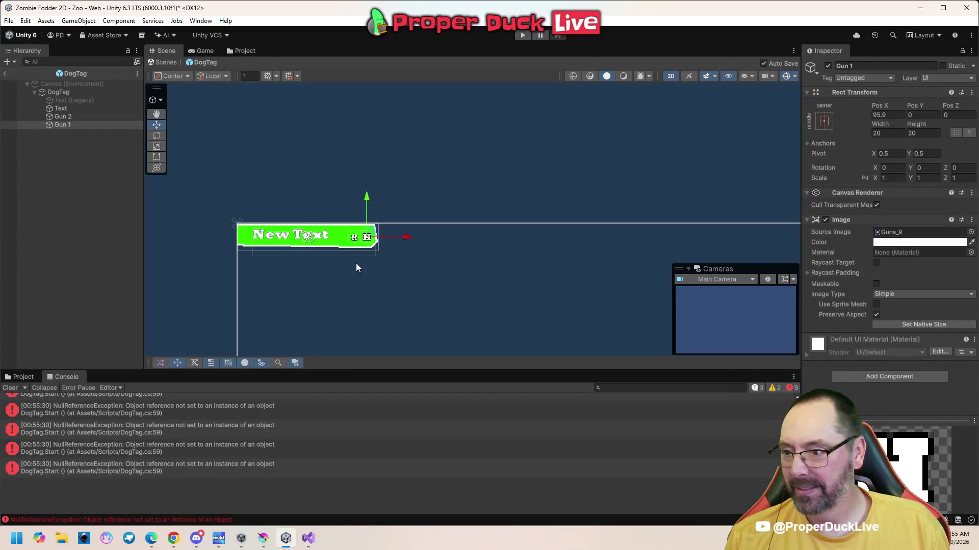
scroll(359, 259, "up", 1)
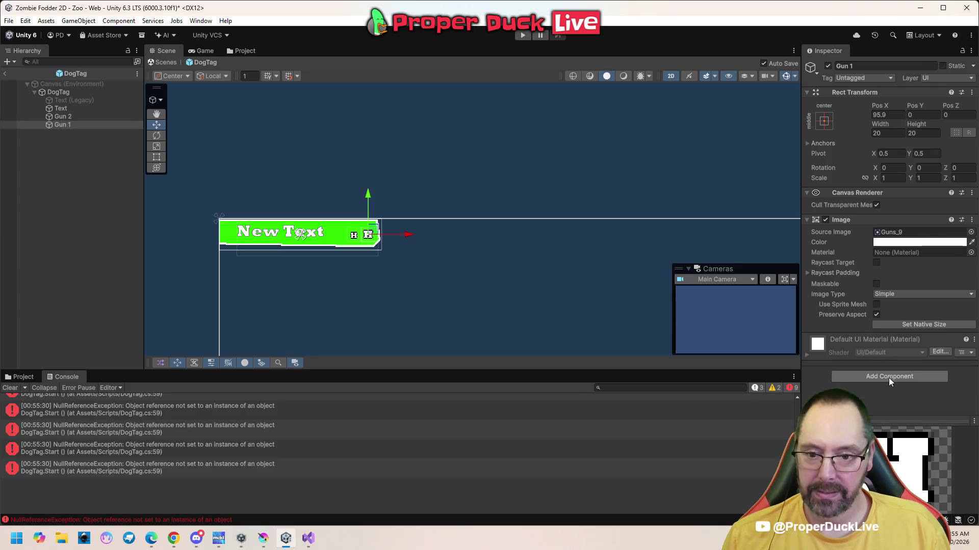
- Set Gun 1's Image Source Image to None in the DogTag prefab
left_click(971, 232)
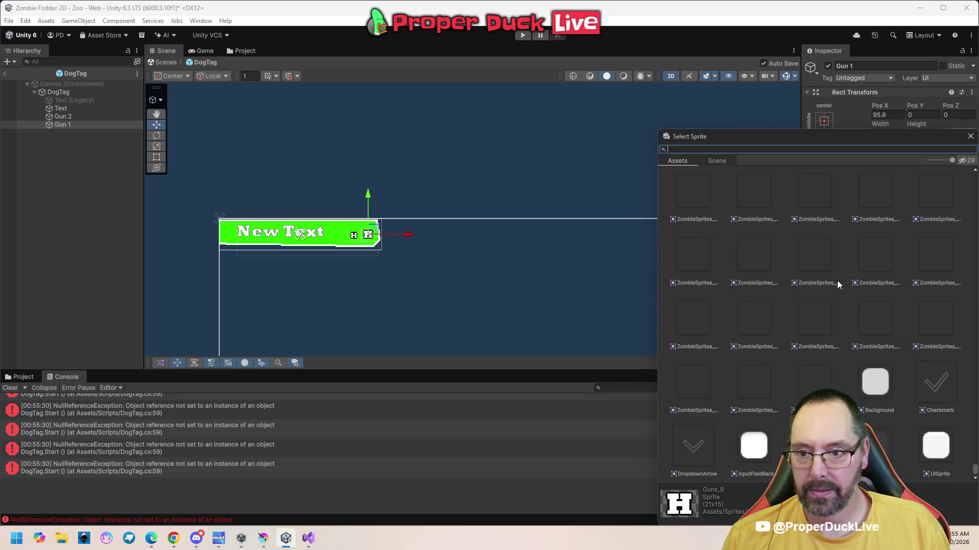
scroll(843, 291, "up", 4)
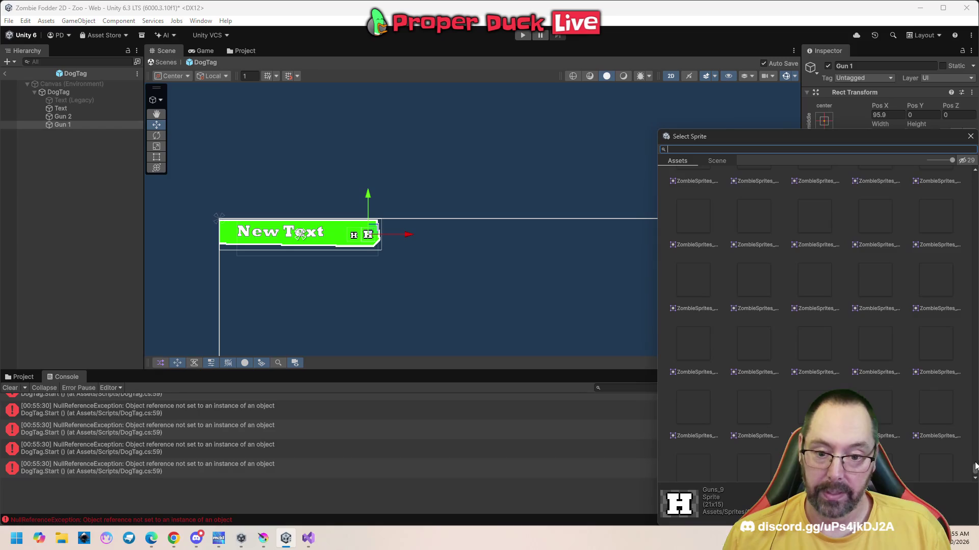
left_click_drag(974, 468, 975, 178)
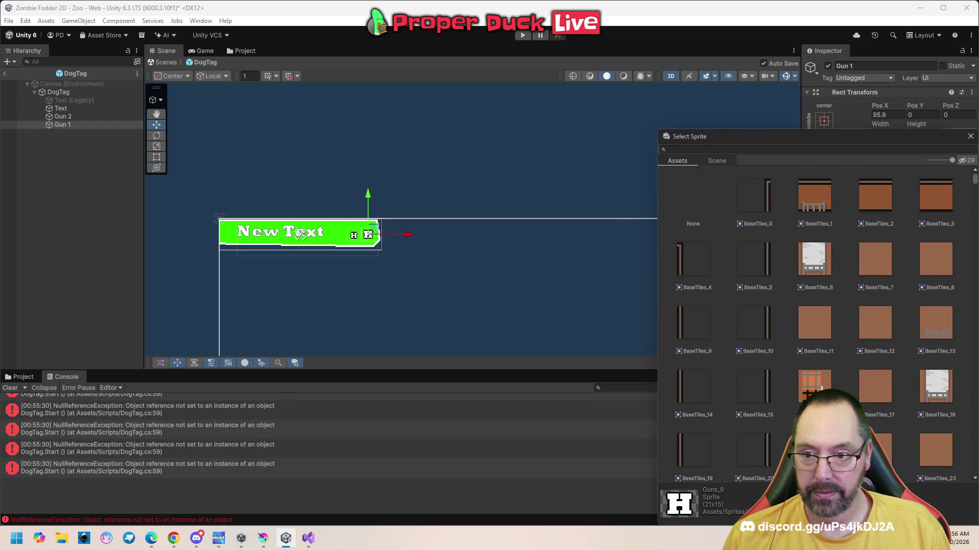
left_click(686, 198)
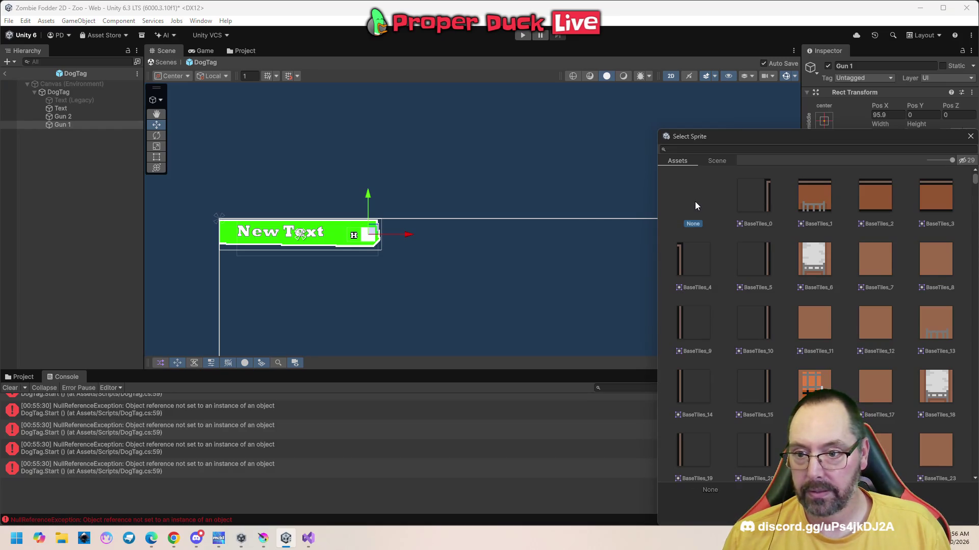
double_click(695, 201)
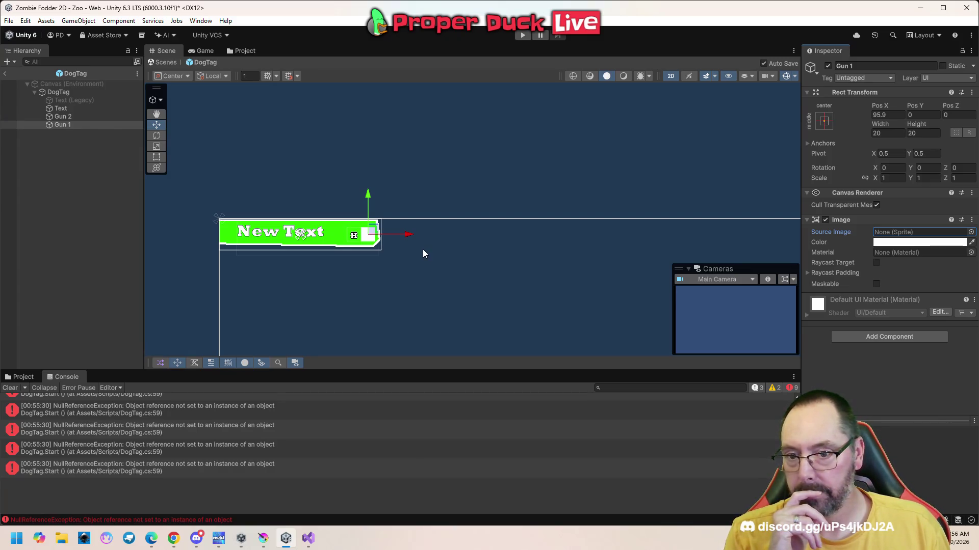
scroll(362, 243, "up", 5)
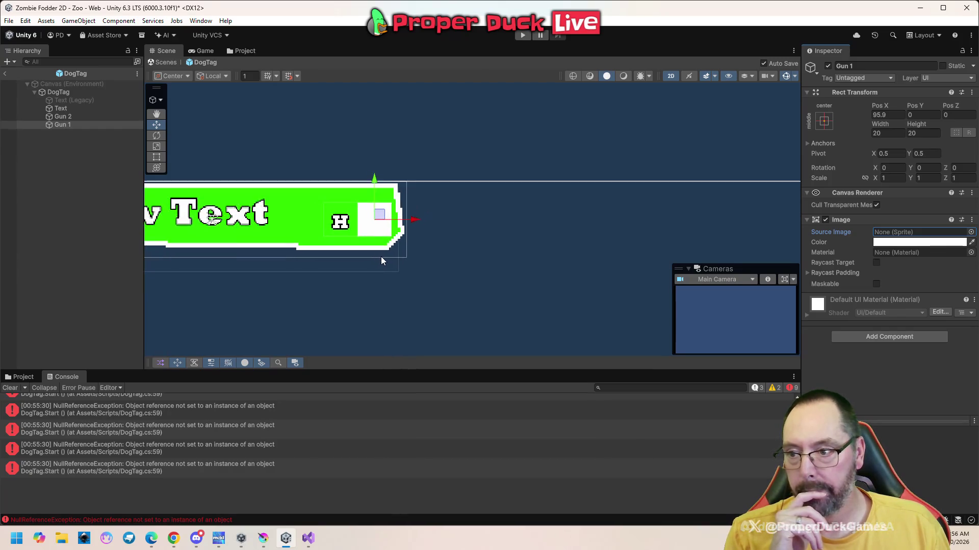
scroll(383, 259, "up", 2)
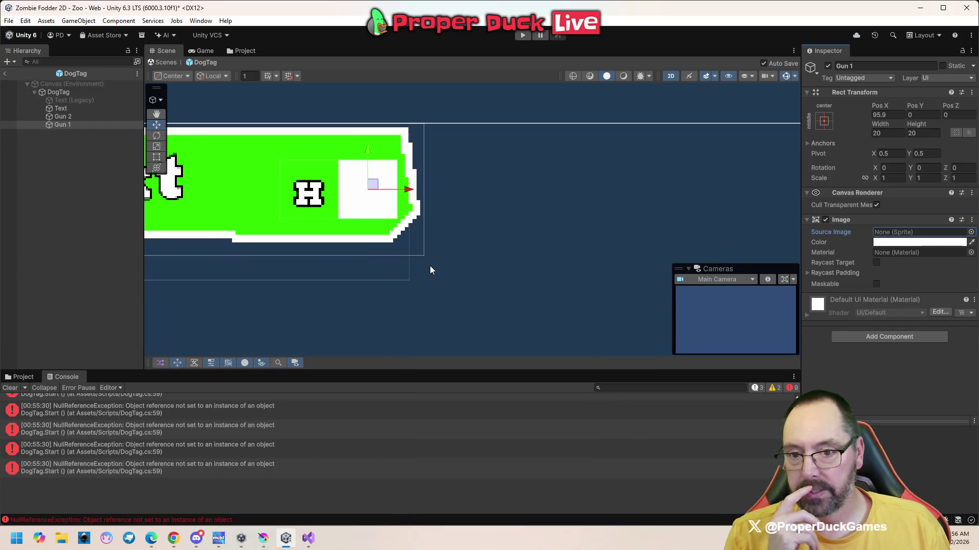
left_click(948, 244)
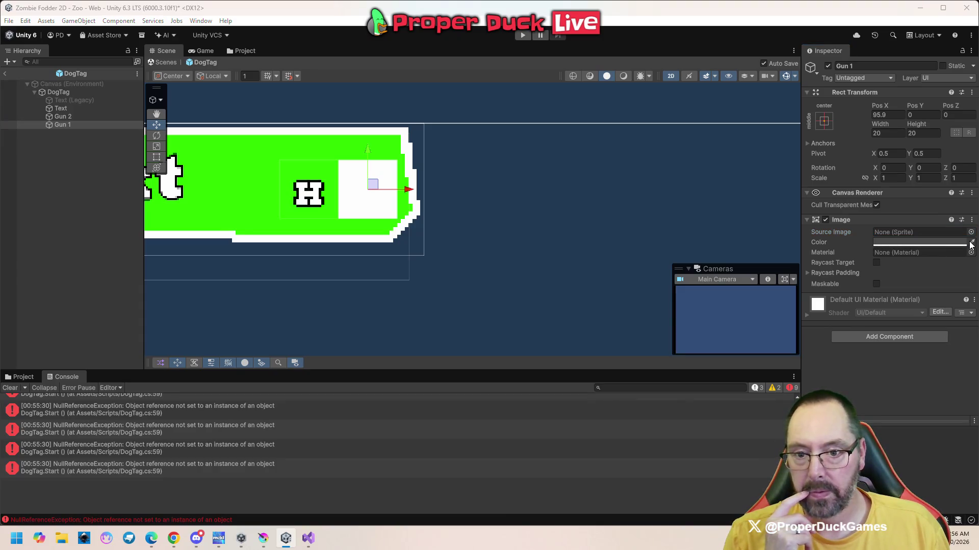
left_click(897, 244)
left_click_drag(887, 395, 845, 397)
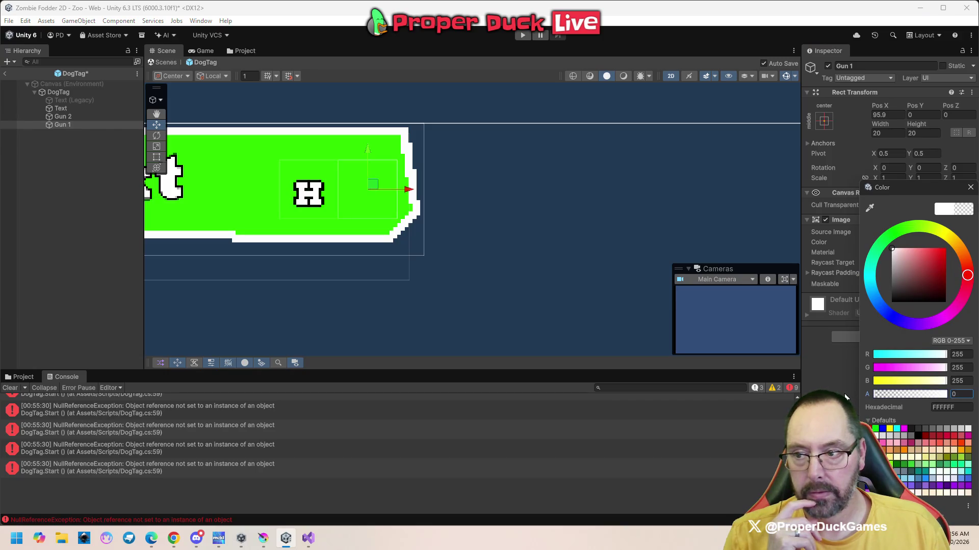
type("255")
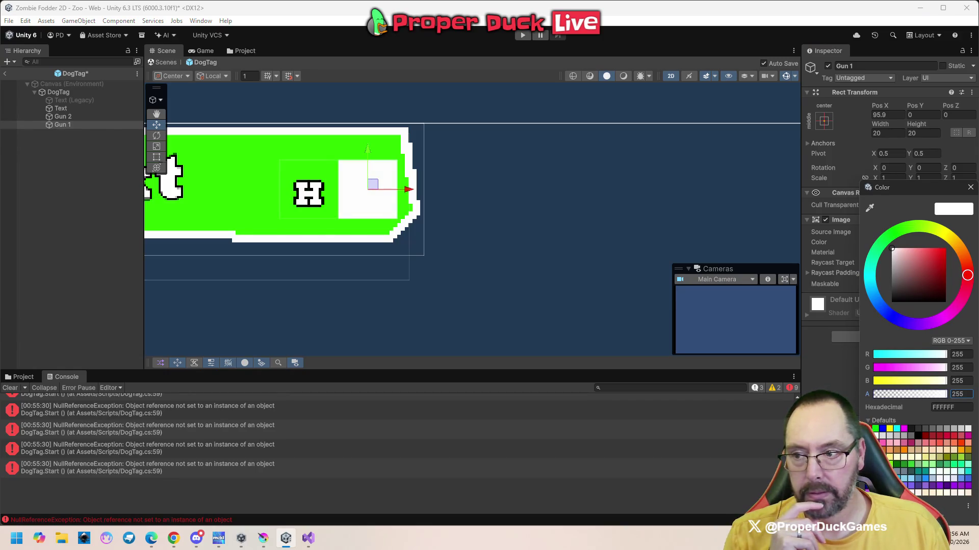
left_click(970, 187)
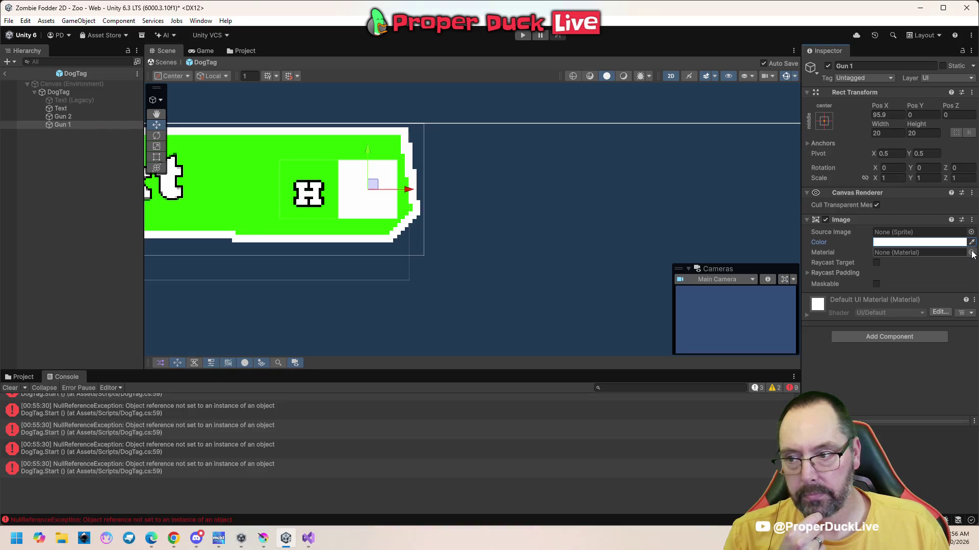
- Check Gun 1's Image material choices without changing them, then return to DogTag.cs in Visual Studio
left_click(971, 253)
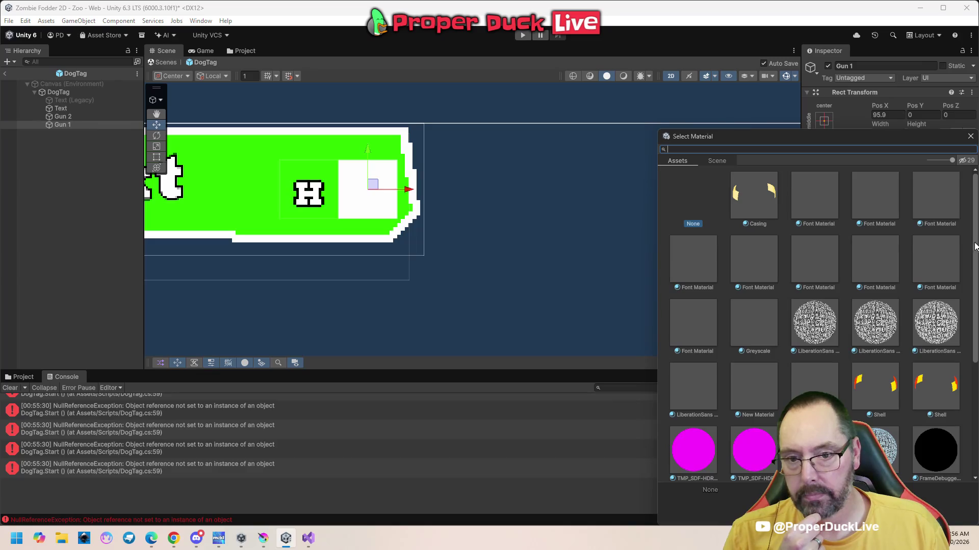
left_click(970, 136)
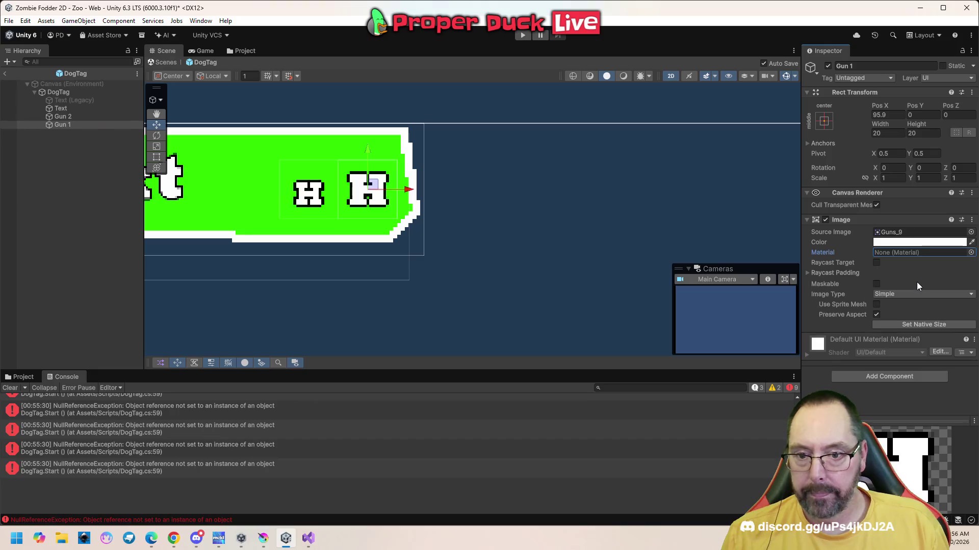
left_click(308, 538)
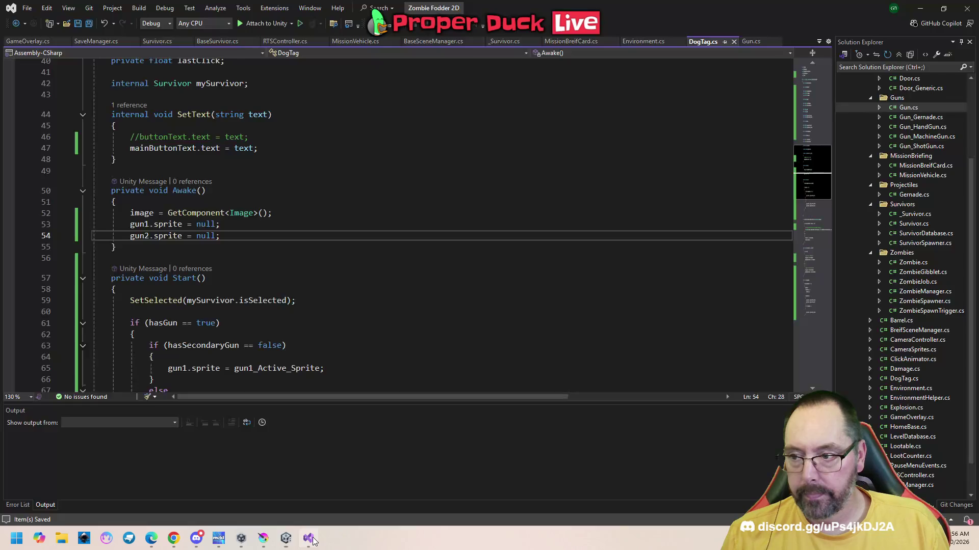
- Replace gun1's null sprite line in Awake with gun1.enabled = false;
left_click(250, 224)
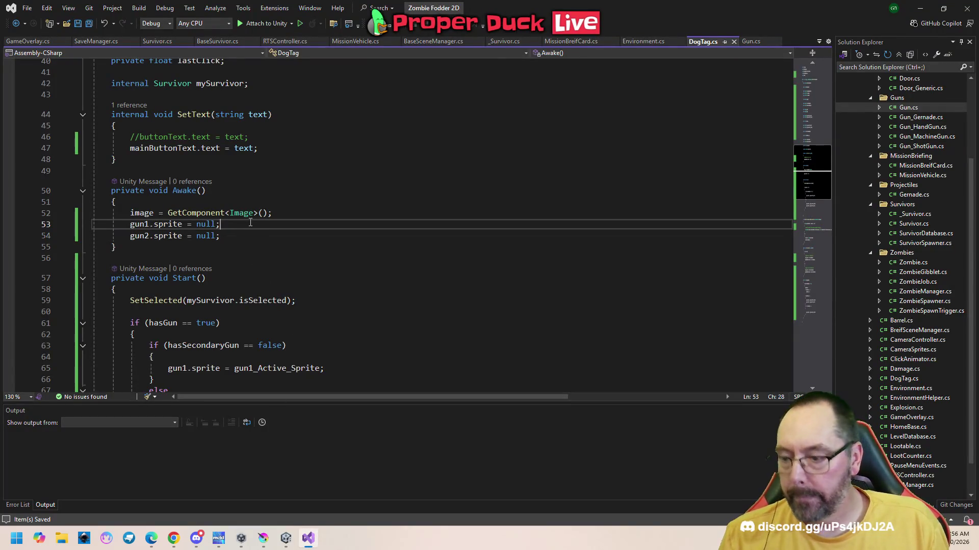
key("Return")
type("gun1.spr")
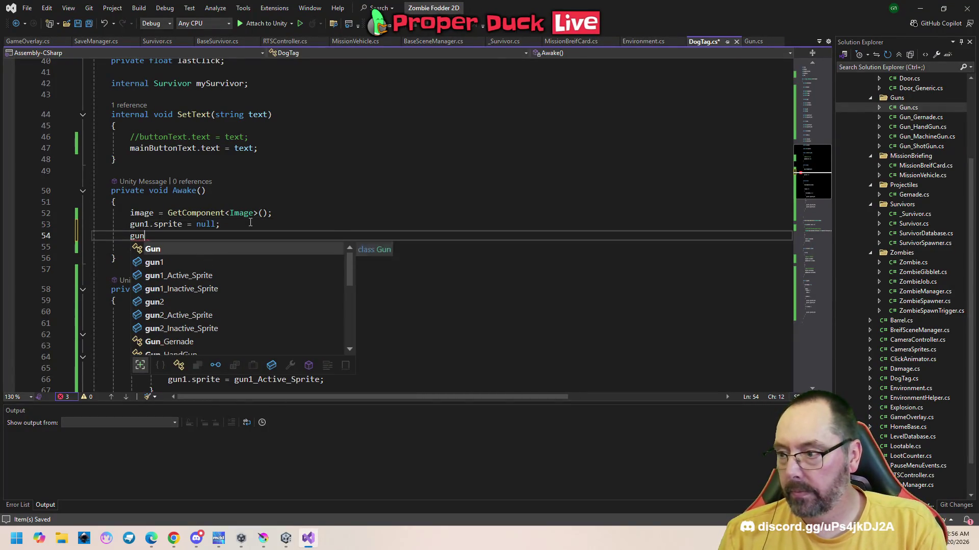
key("Tab")
type(".")
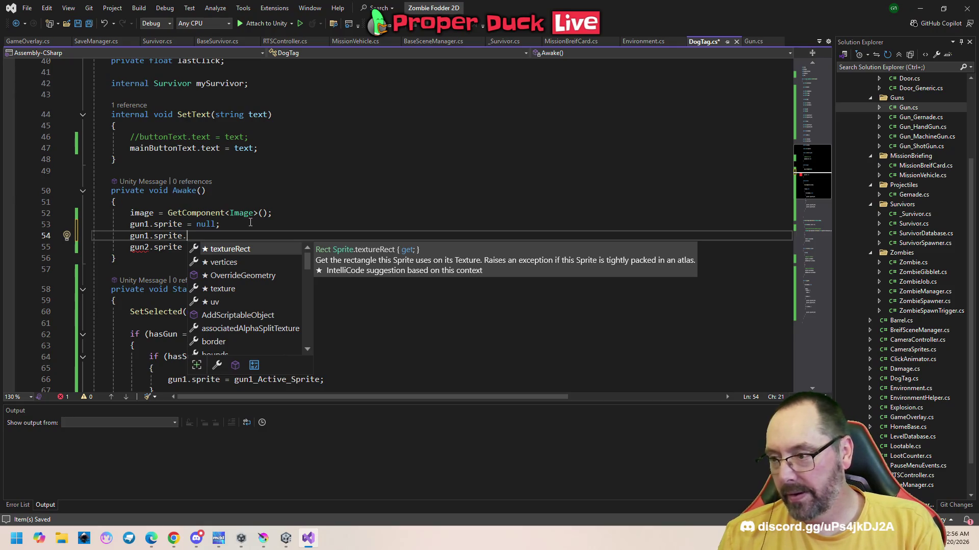
key("BackSpace")
key("BackSpace")
key("BackSpace")
key("BackSpace")
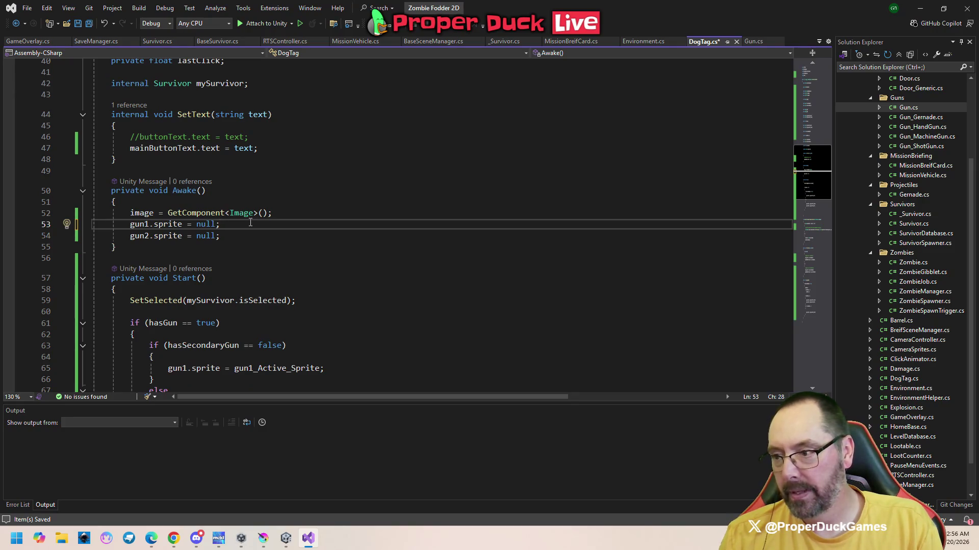
key("BackSpace")
key("BackSpace")
key("BackSpace")
key("BackSpace")
type("en")
key("Escape")
type("abled =false")
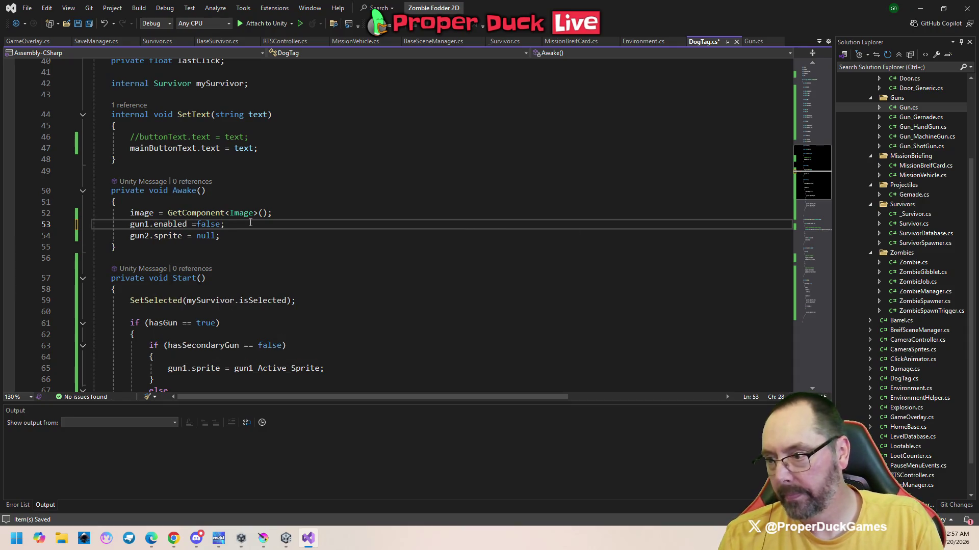
key("Left")
key("Left")
key("Down")
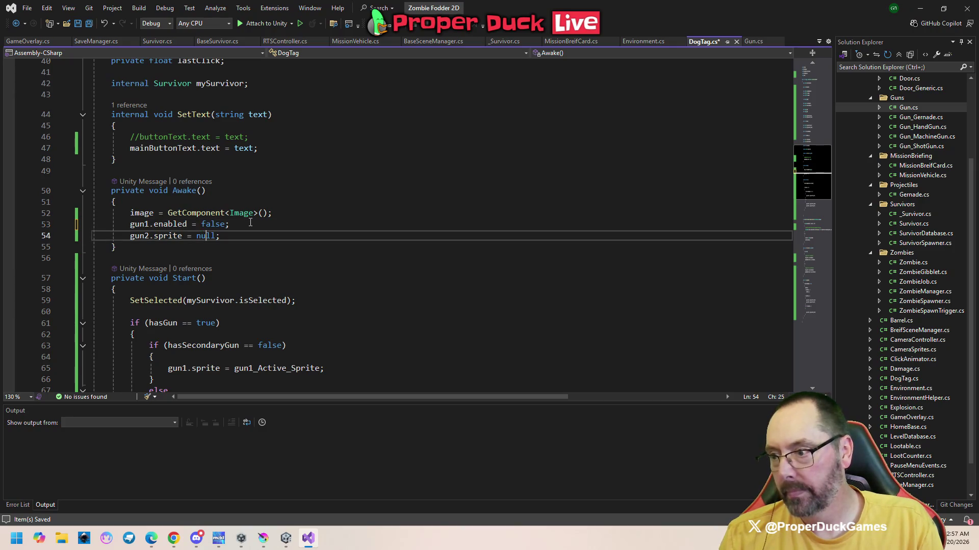
- Change gun2's line to gun2.enabled = false; and save DogTag.cs
key("BackSpace")
key("BackSpace")
key("BackSpace")
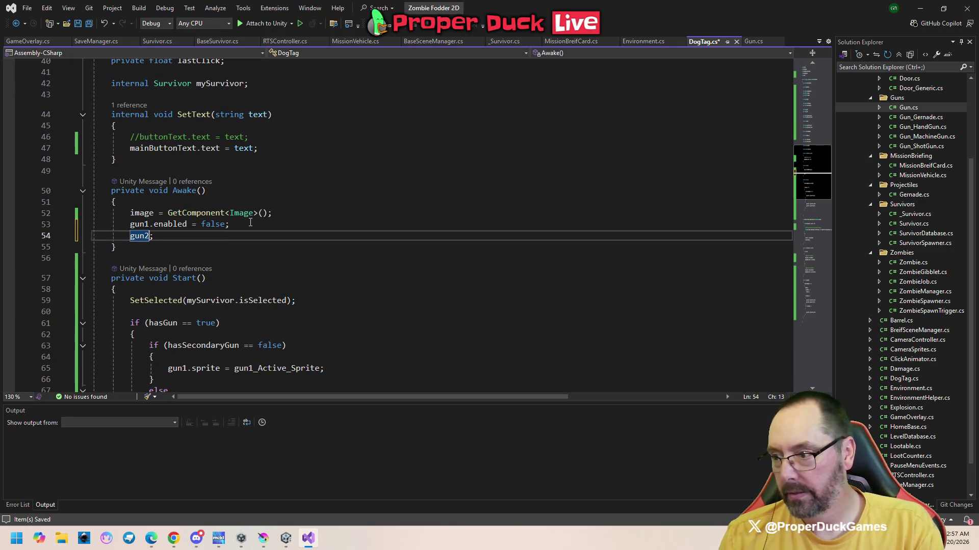
type(".ena")
key("Tab")
type("= ")
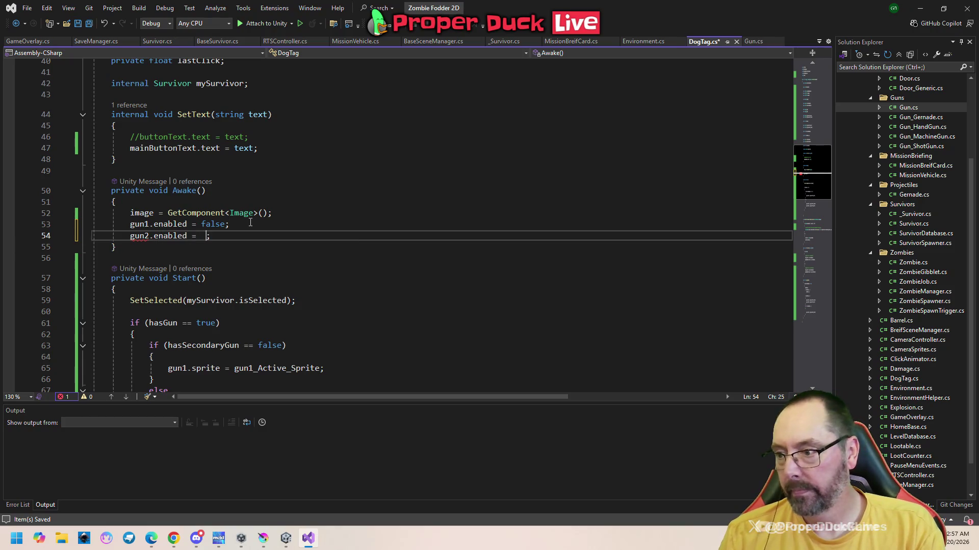
type("false`")
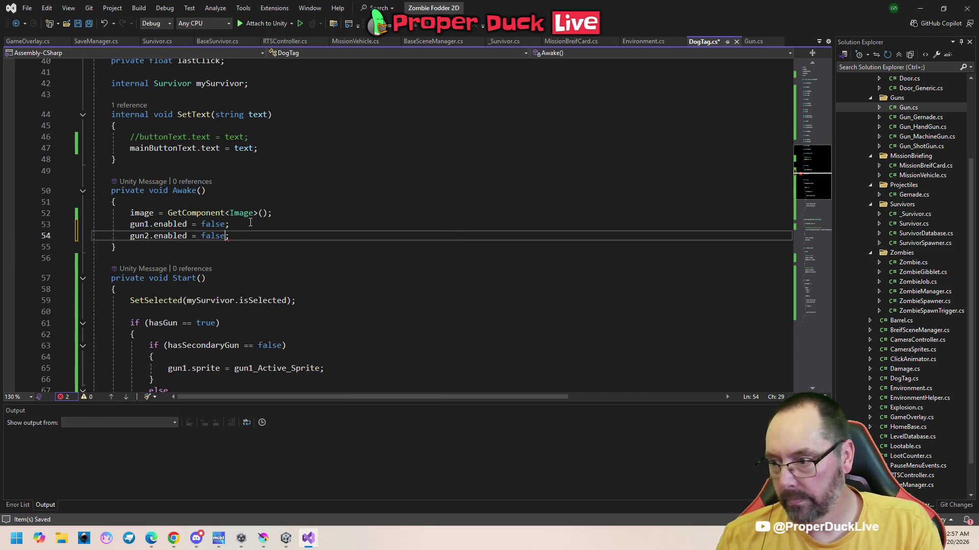
key("ctrl+s")
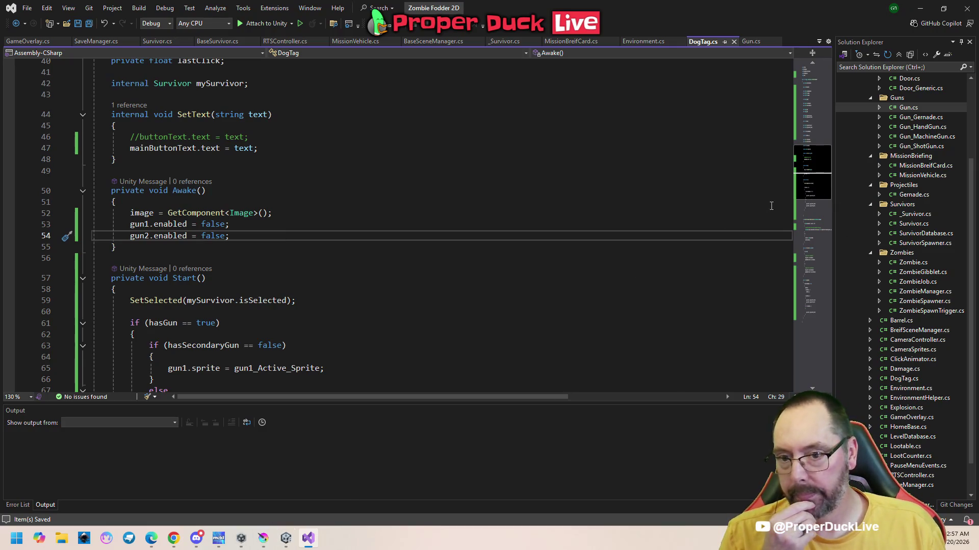
left_click_drag(810, 195, 815, 280)
scroll(337, 309, "down", 2)
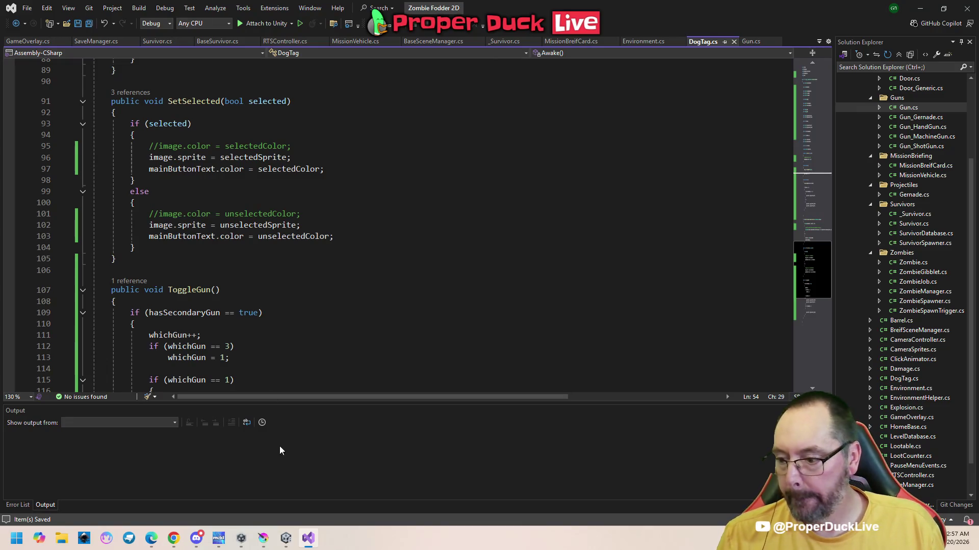
mouse_move(286, 538)
left_click(284, 492)
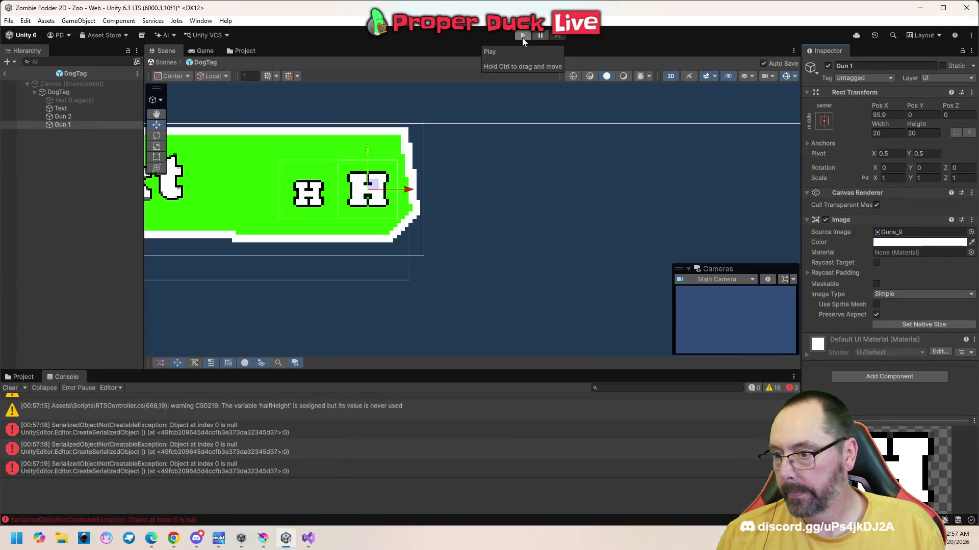
left_click(308, 539)
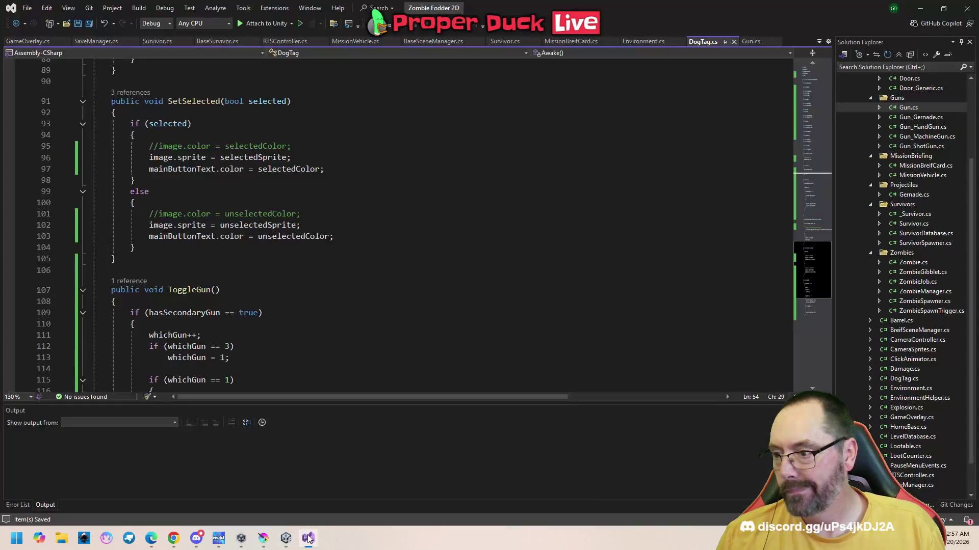
scroll(316, 312, "up", 3)
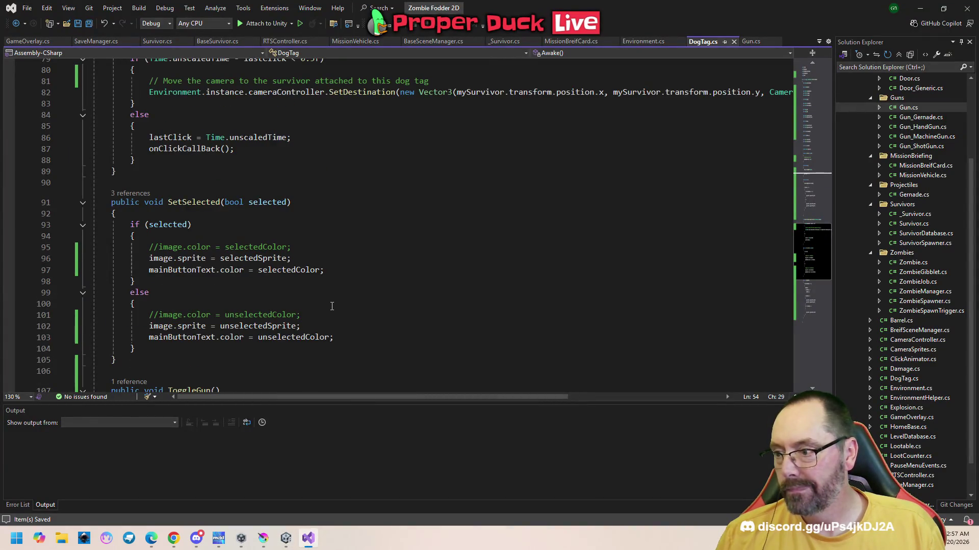
scroll(331, 306, "up", 10)
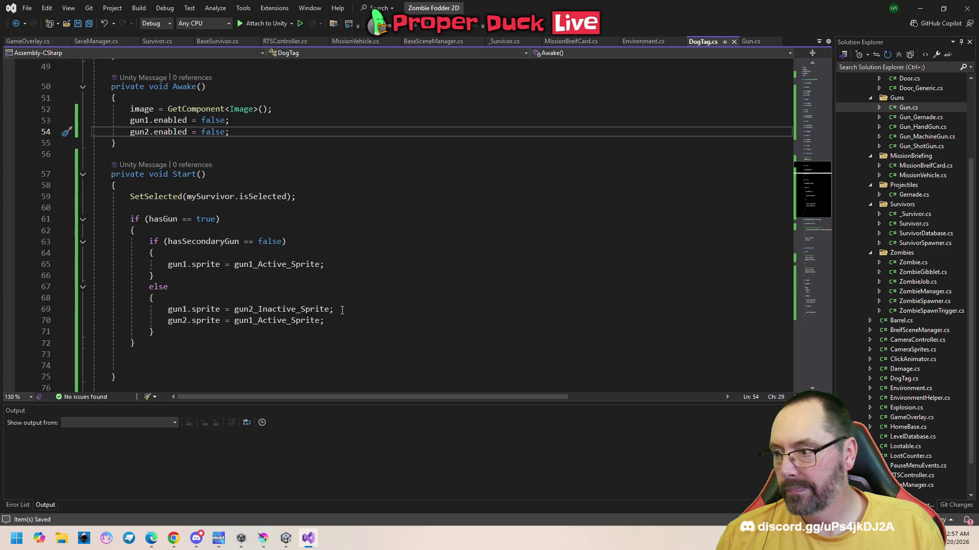
scroll(342, 309, "up", 1)
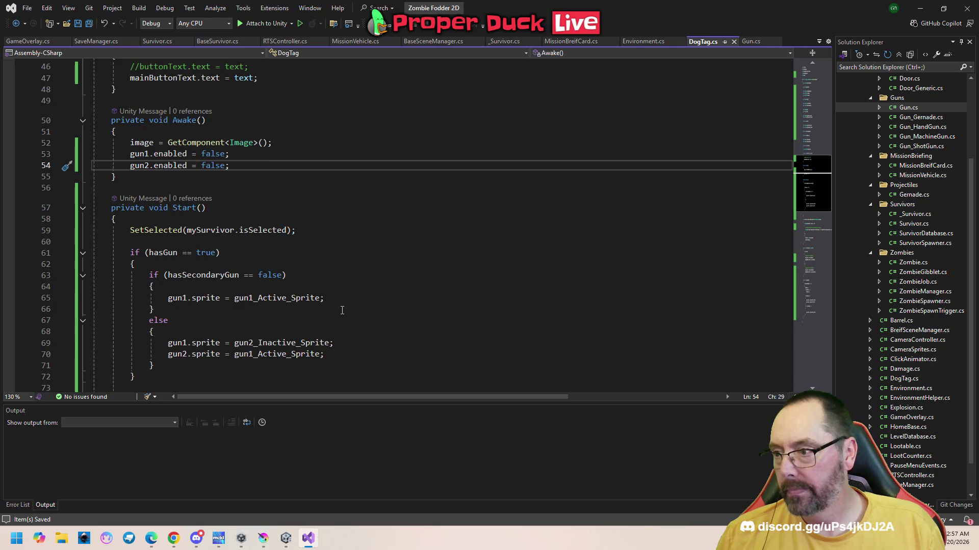
- Add gun1.enabled = true; to Start's single-gun branch
left_click(325, 289)
key("Return")
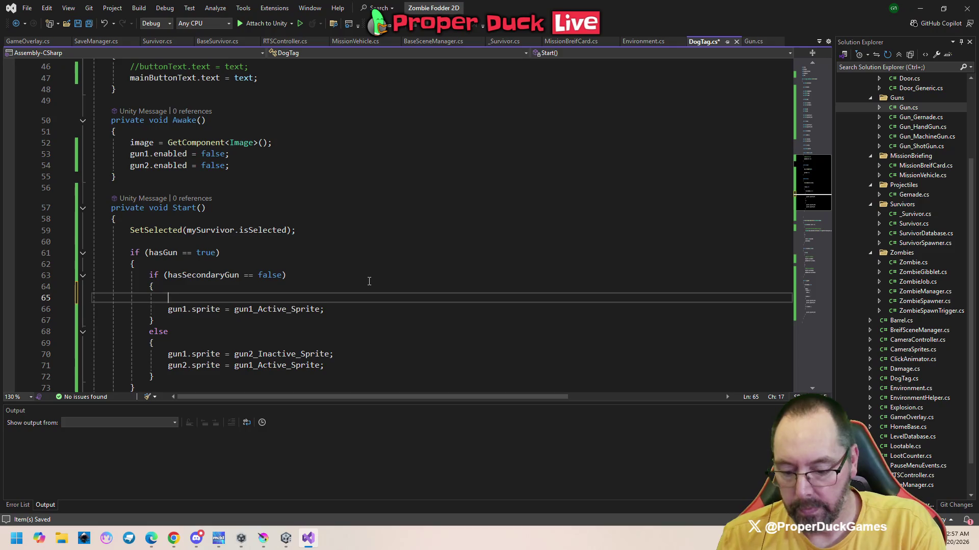
type("gun1.")
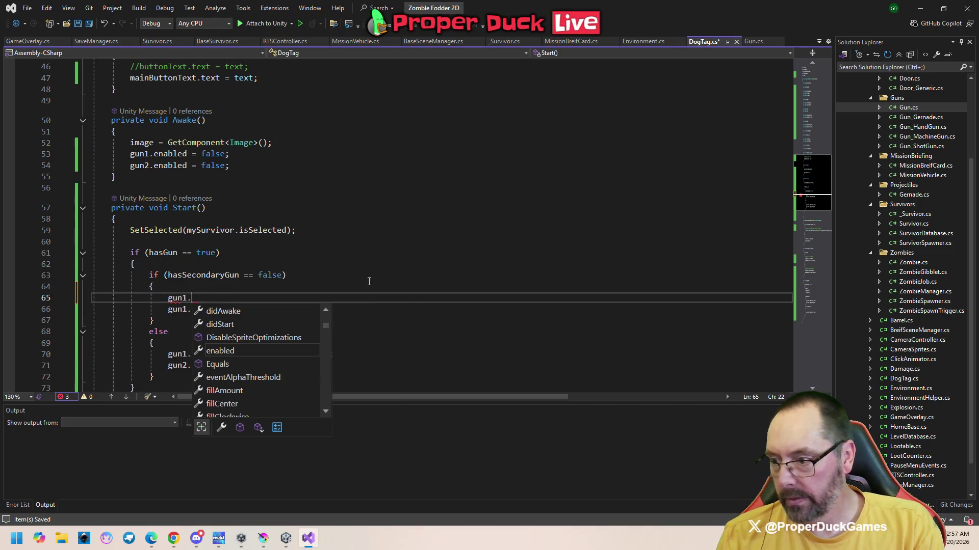
type("sp")
key("BackSpace")
key("BackSpace")
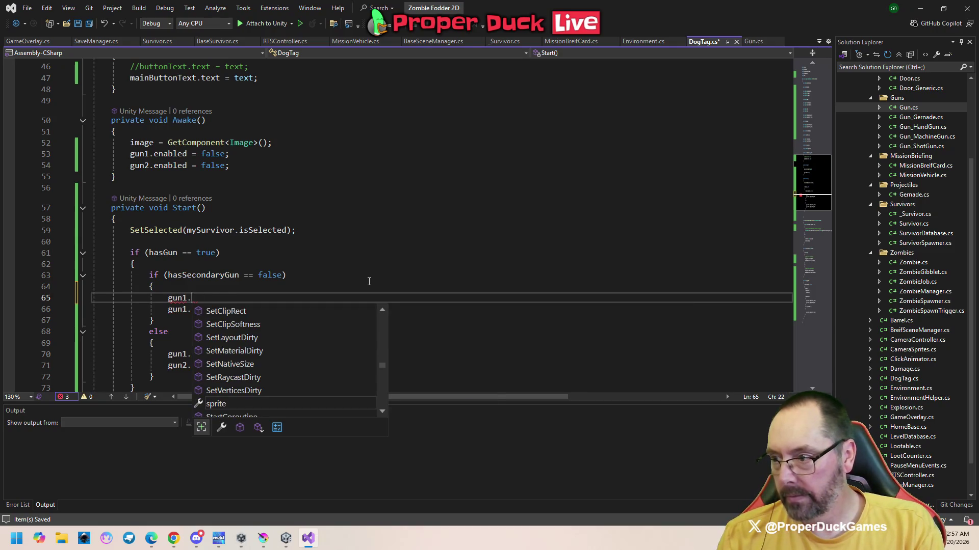
type("en")
key("Tab")
type("=")
key("Tab")
- Add gun1.enabled = true; to the secondary-gun branch and begin a gun2.enabled = line
key("Down")
key("Down")
key("Down")
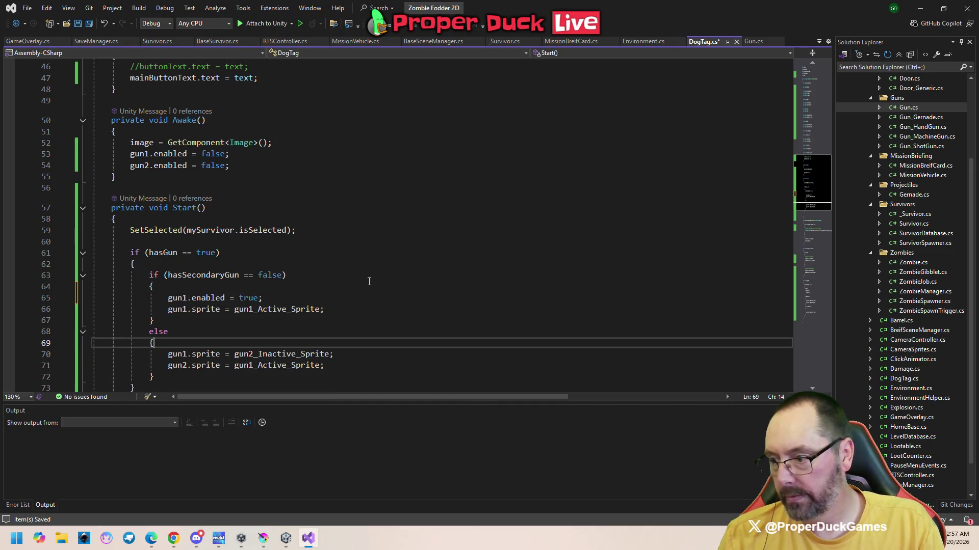
key("Return")
type("gun2")
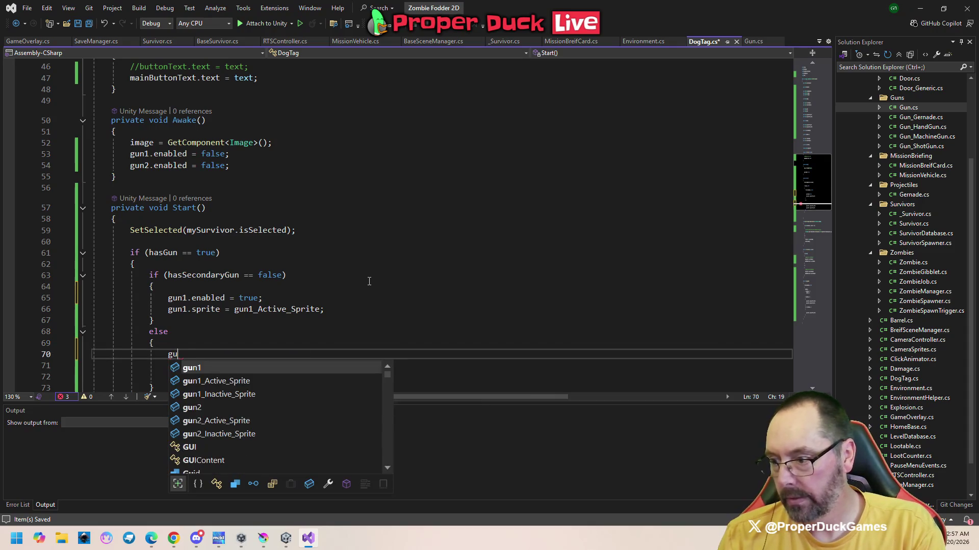
key("BackSpace")
key("BackSpace")
key("BackSpace")
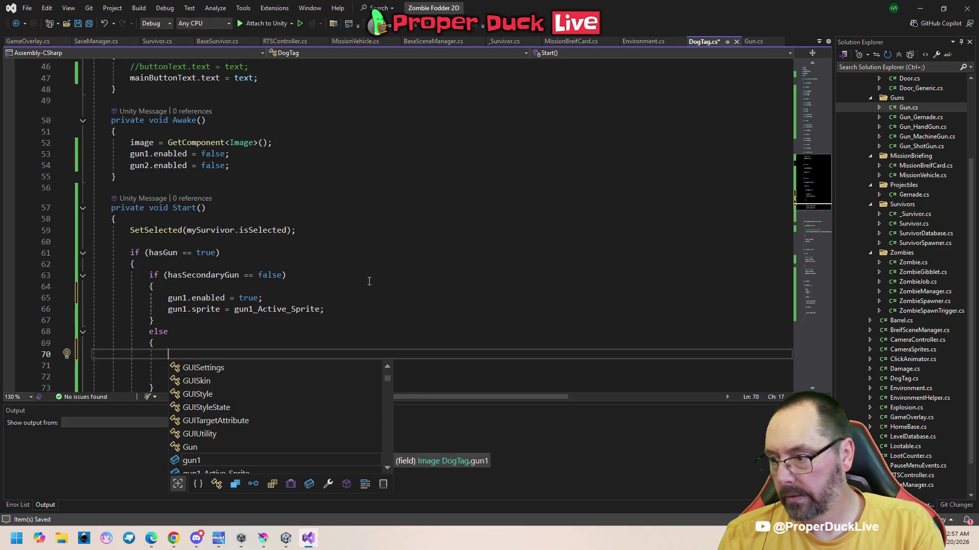
type("gun1.enabled = true;")
key("Return")
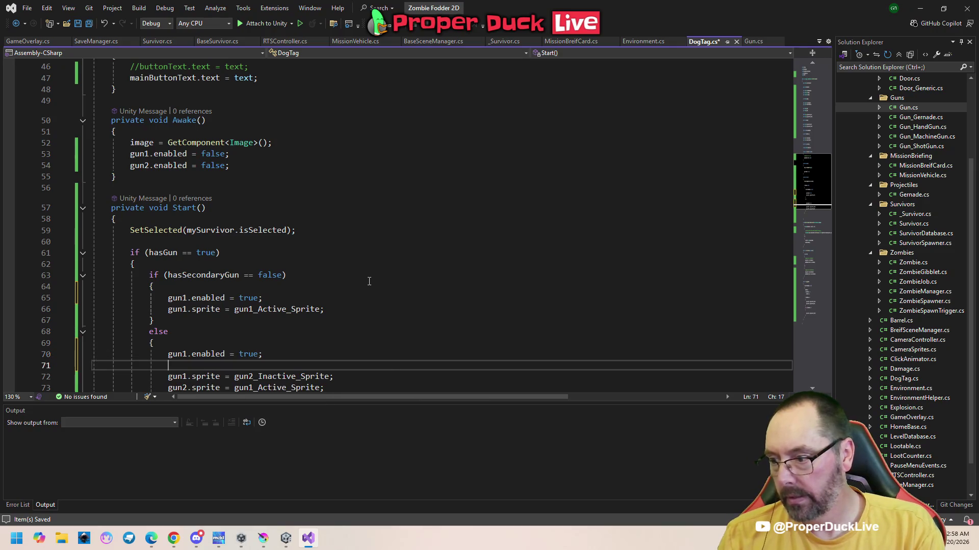
type("gun2.enabled = true;")
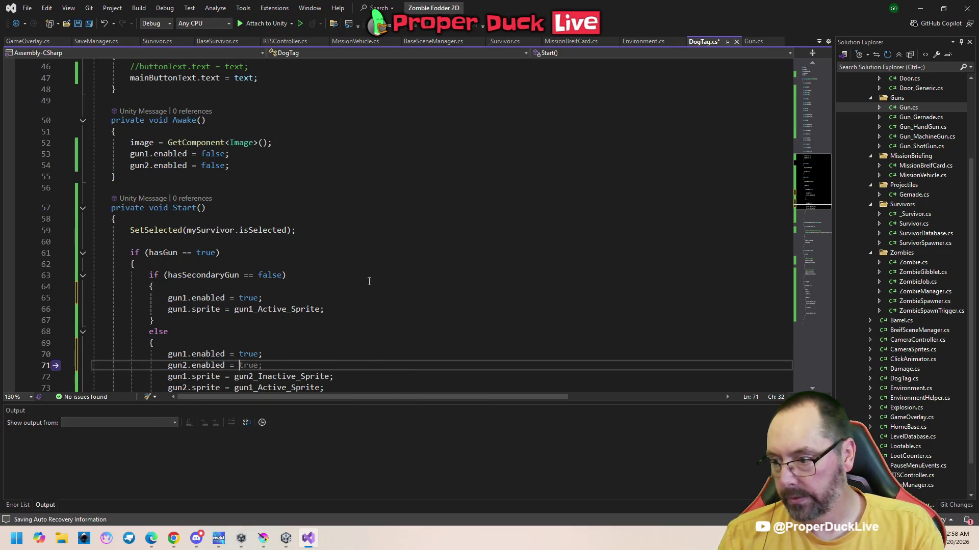